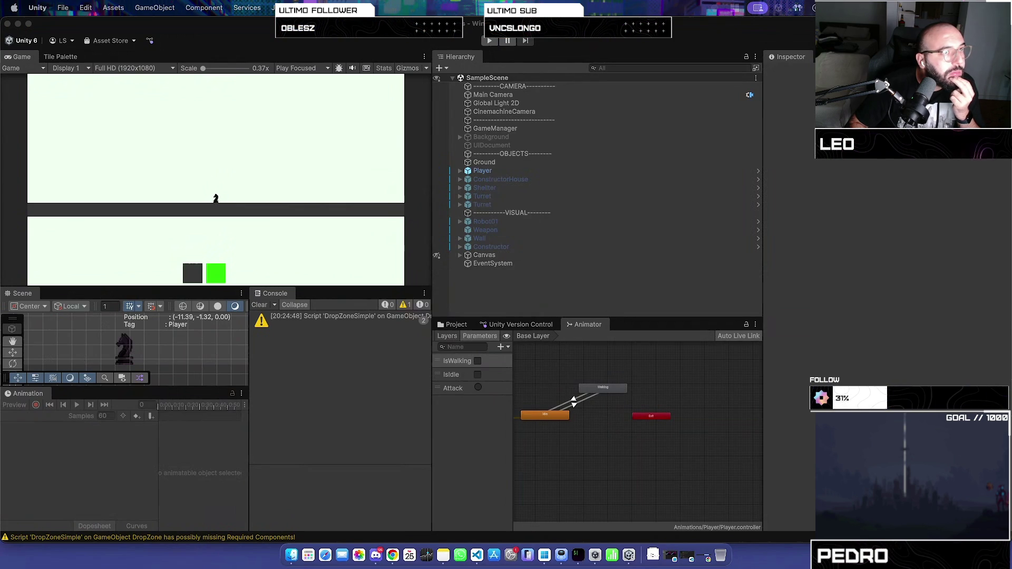
- Return to the full-size editor, start Play mode, and walk the knight left and right with a hop
key(ctrl+super+f)
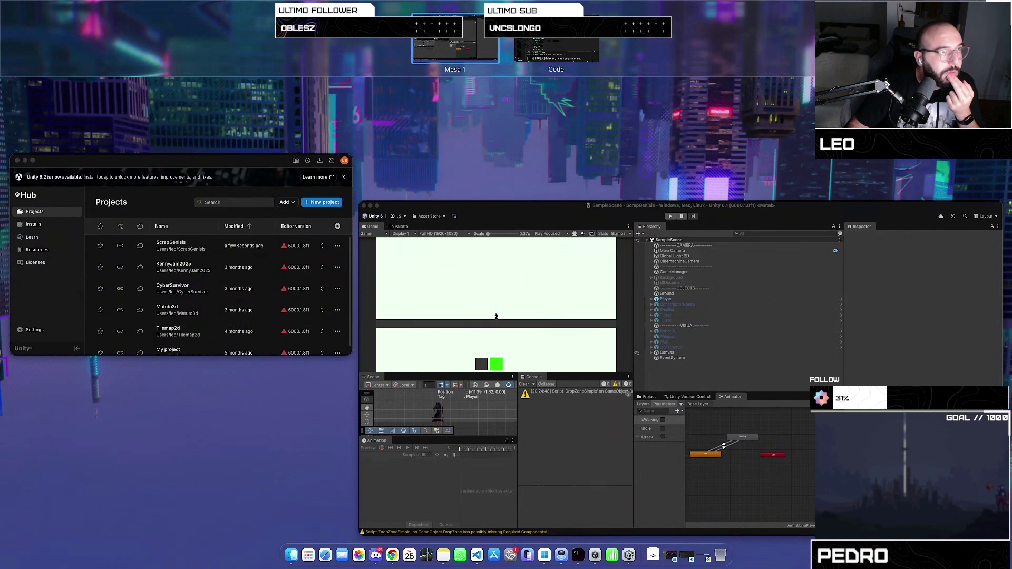
key(Escape)
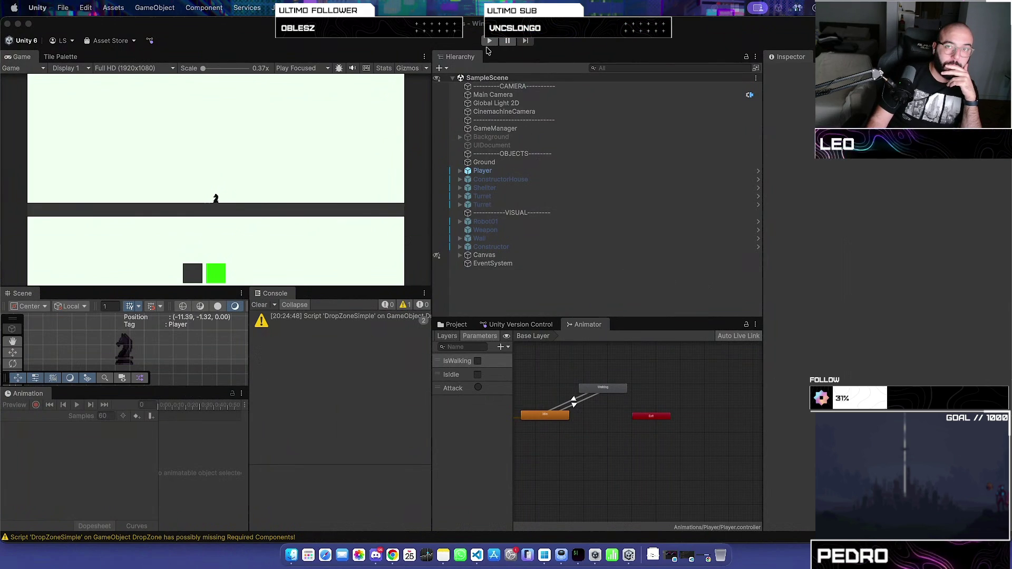
click(490, 41)
key(a)
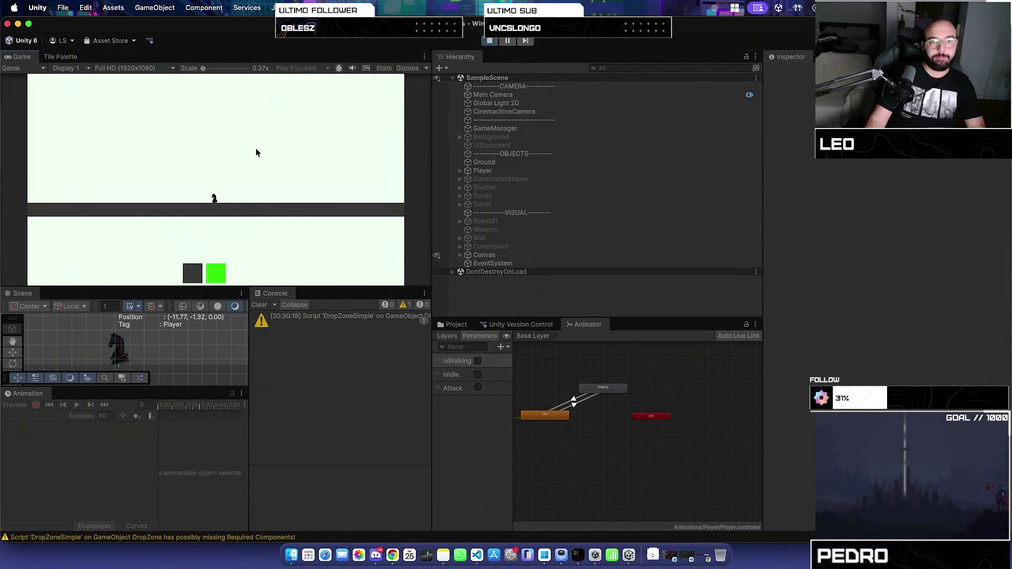
key(d)
key(space)
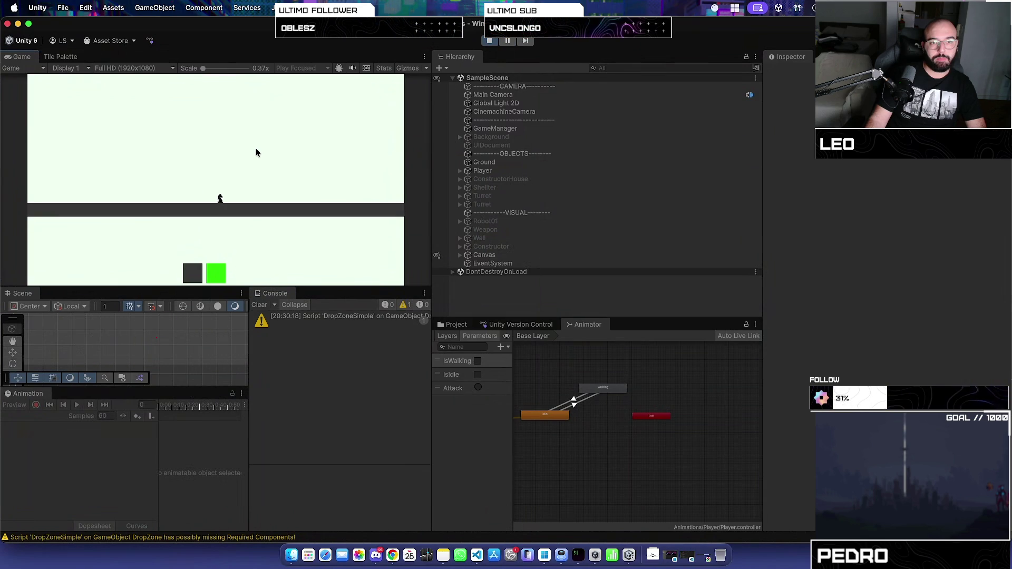
key(a)
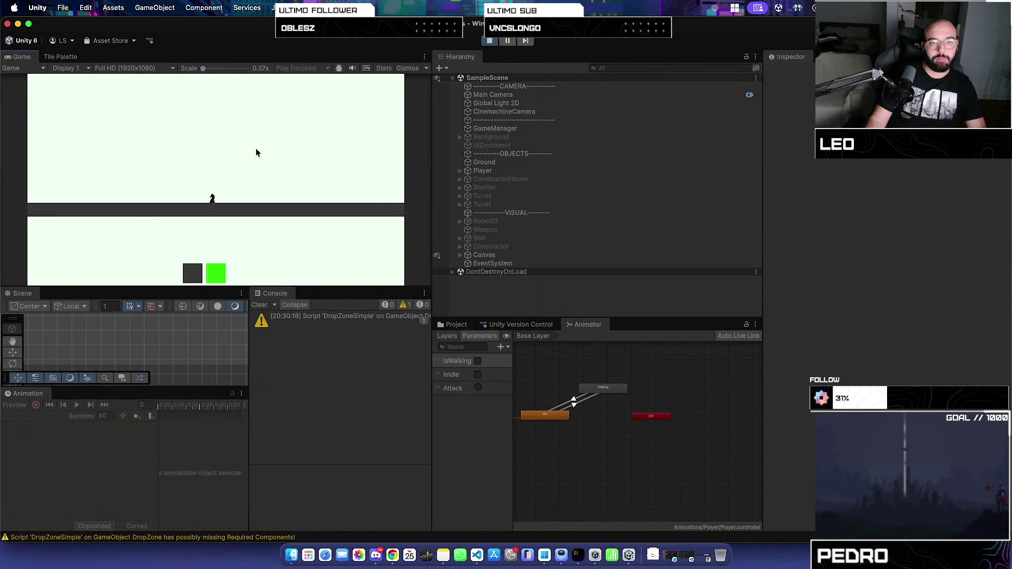
key(space)
key(a)
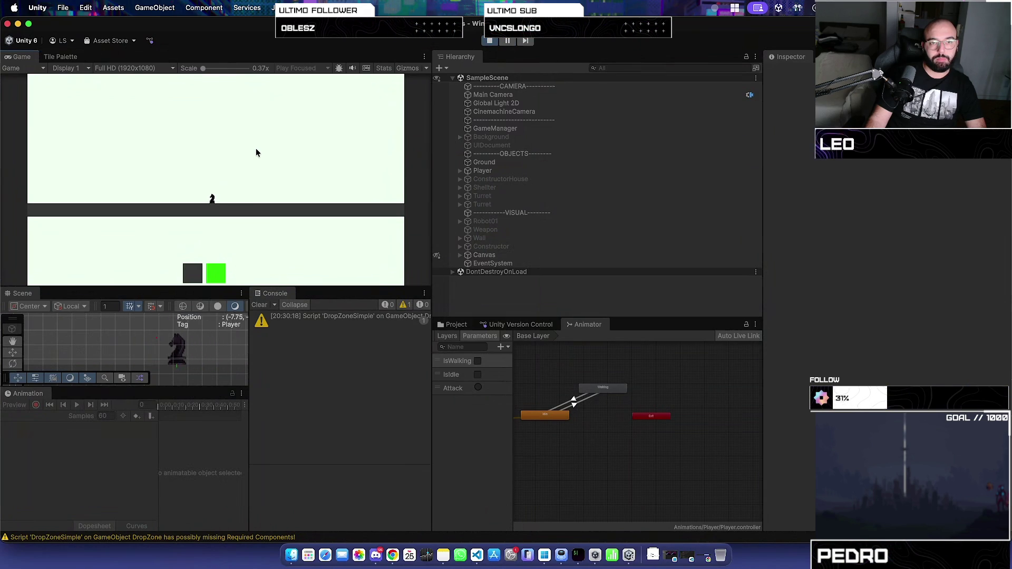
- Place four planned walls on the ground with the dark build button
click(197, 271)
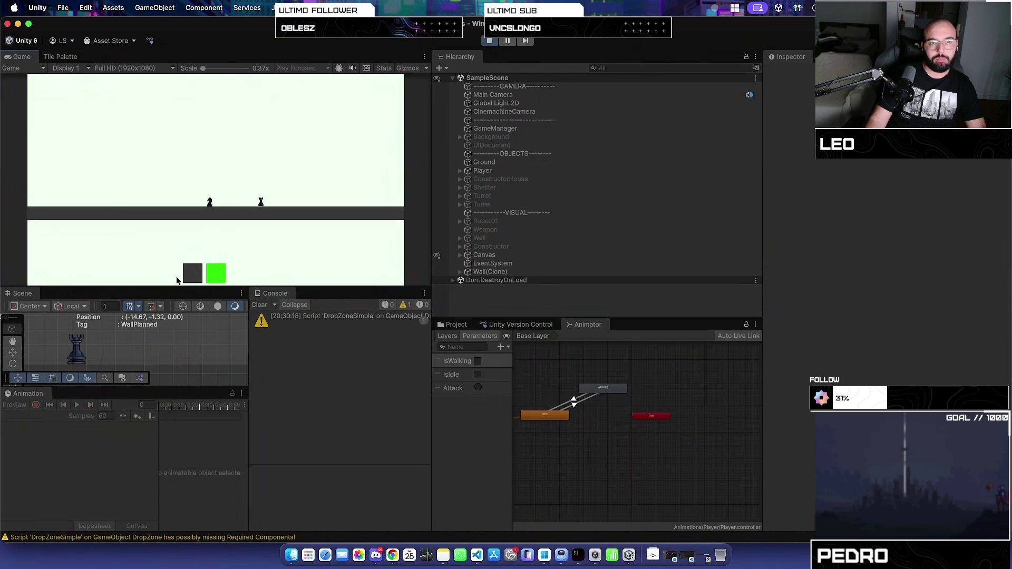
click(190, 272)
click(191, 272)
click(191, 272)
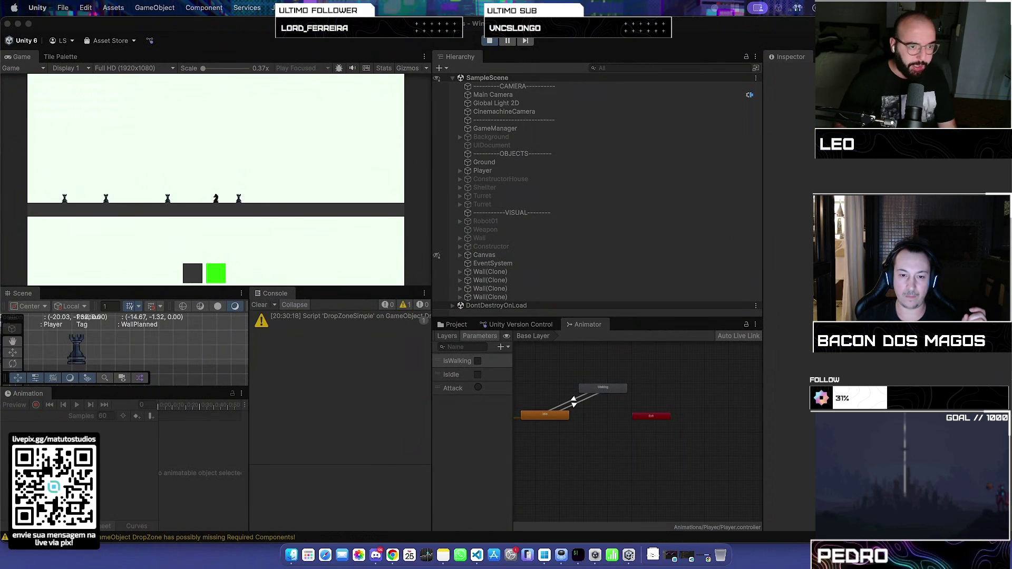
- Leave fullscreen and toggle Mission Control to bring the Unity editor window back
key(ctrl+super+f)
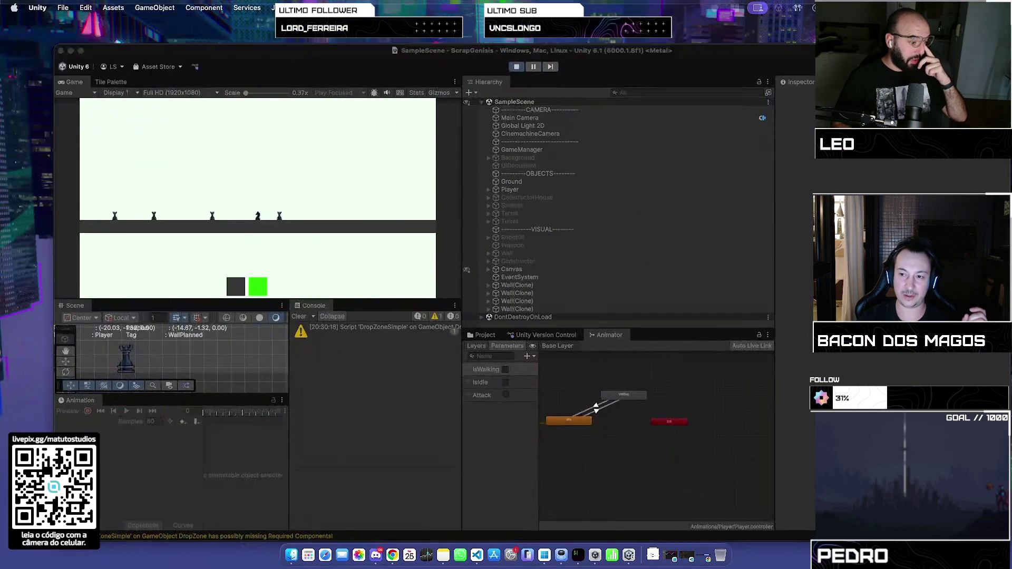
key(ctrl+Up)
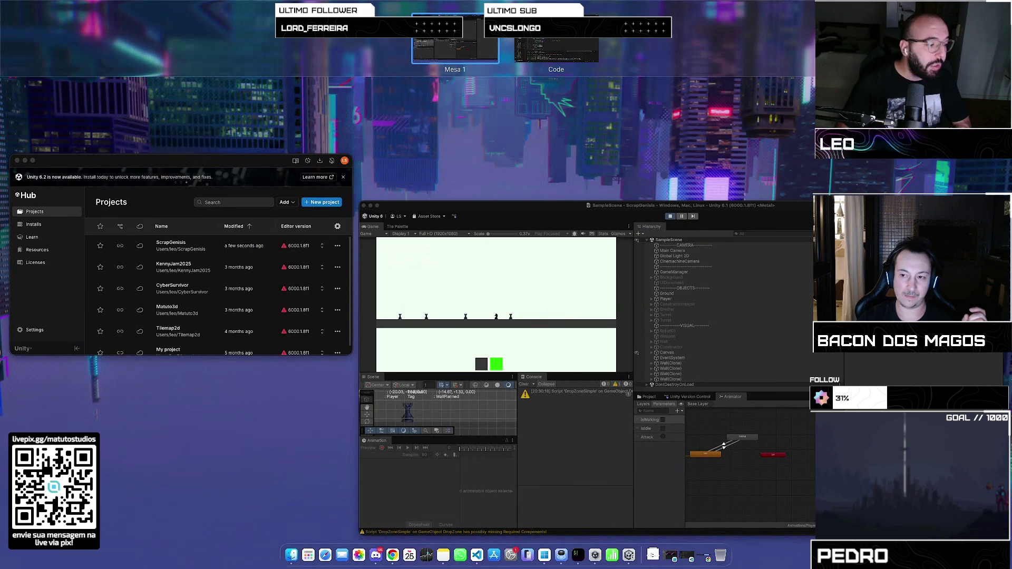
key(ctrl+Up)
key(ctrl+Up)
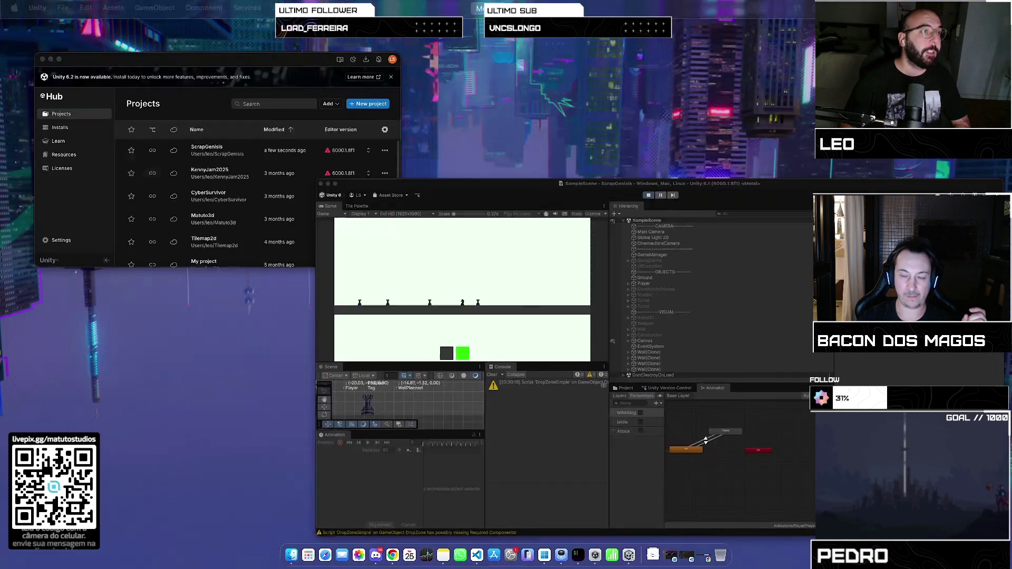
key(ctrl+Up)
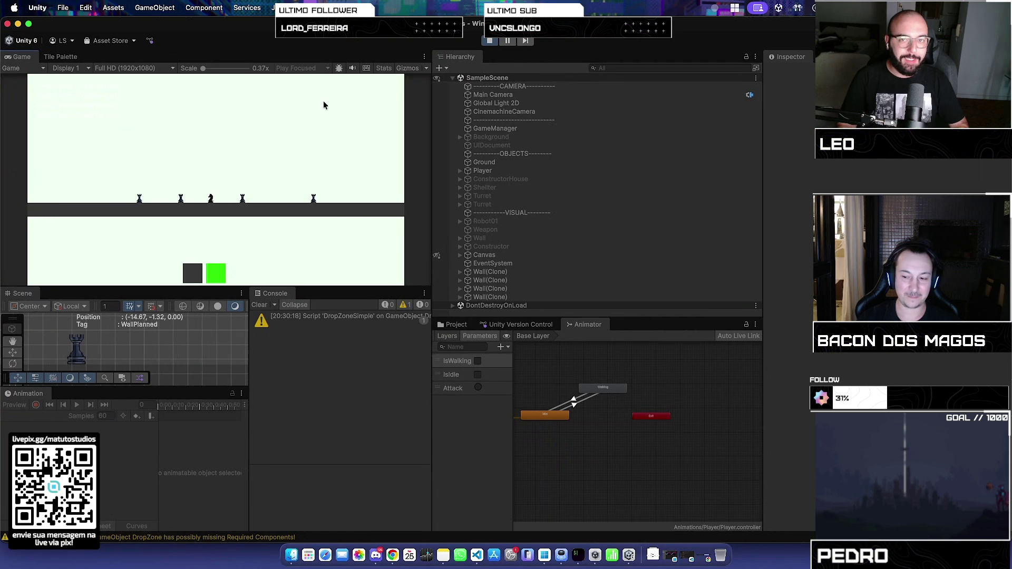
- Zoom the Game view to about 1.3x, back to 0.76x, then exit fullscreen to show Unity Hub
drag(203, 68, 221, 70)
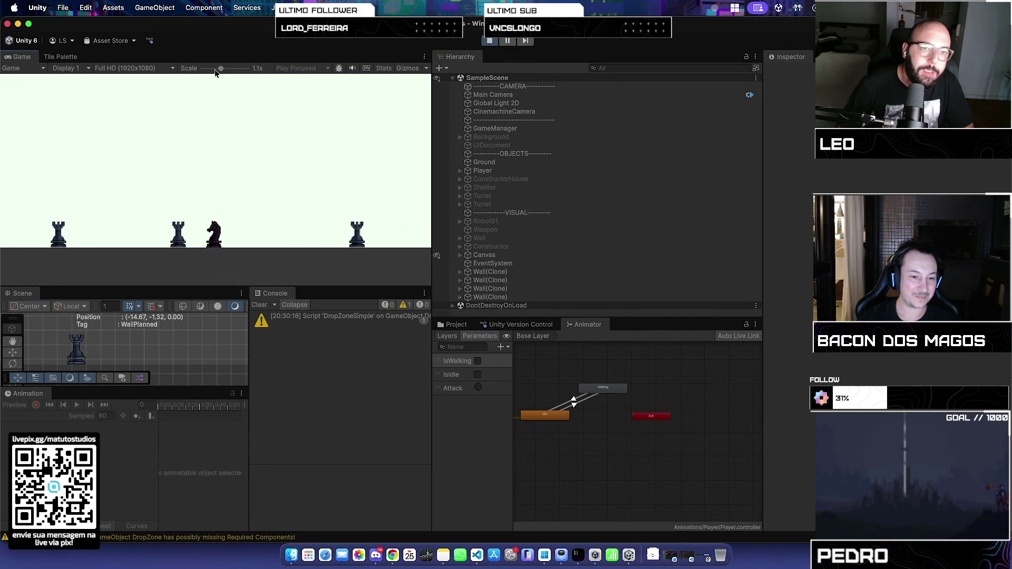
click(214, 68)
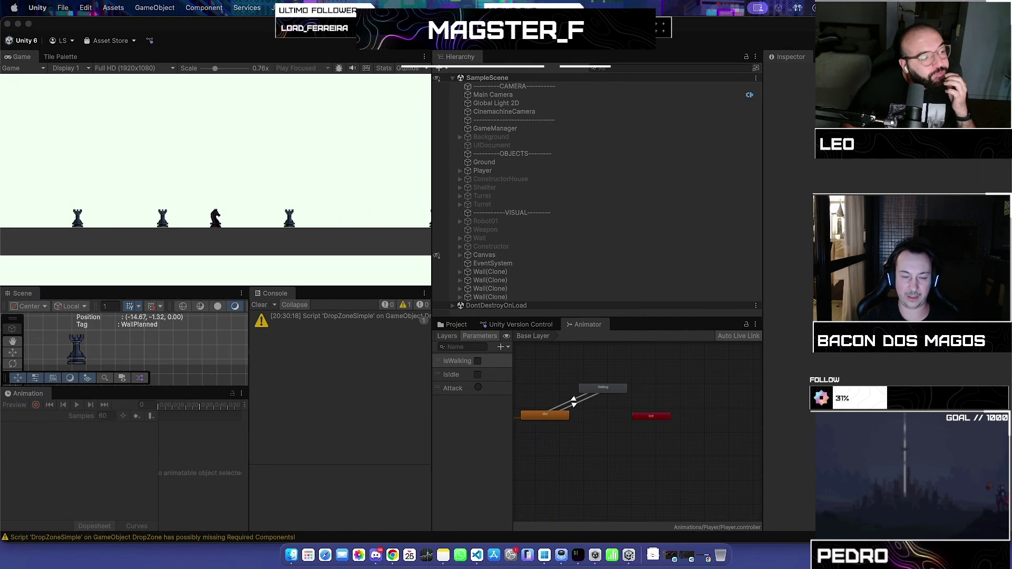
key(ctrl+super+f)
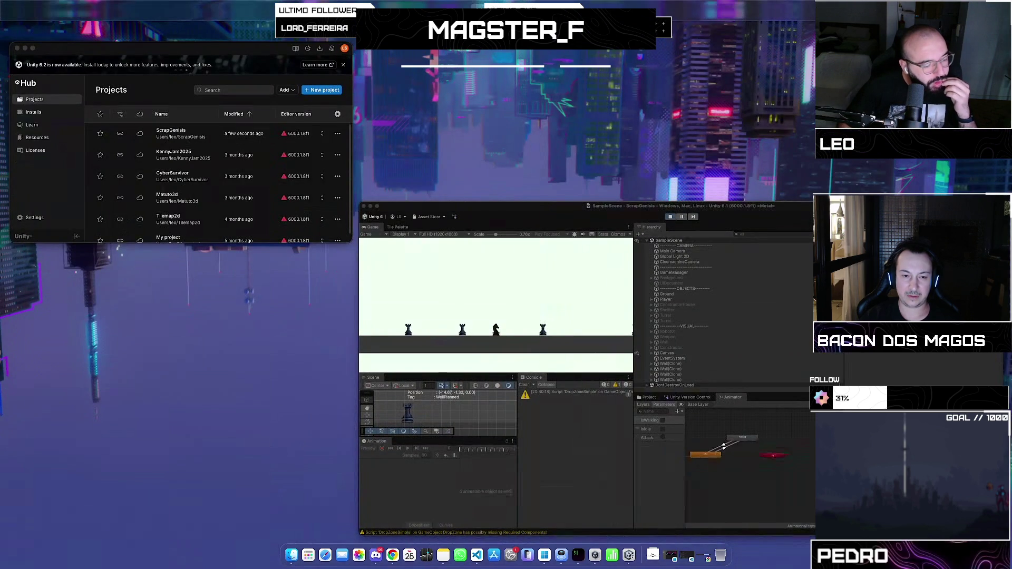
key(ctrl+alt+Return)
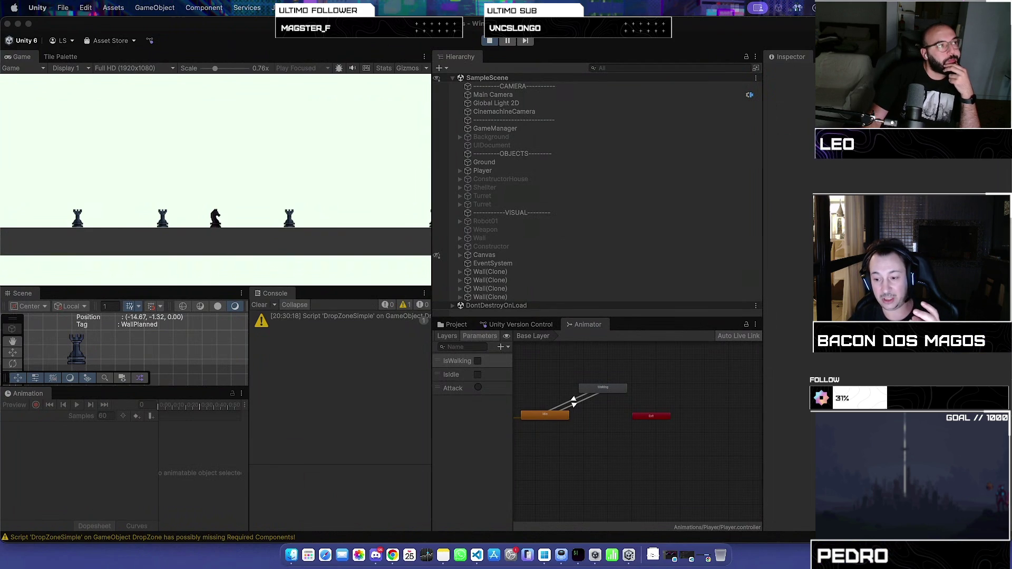
key(super+m)
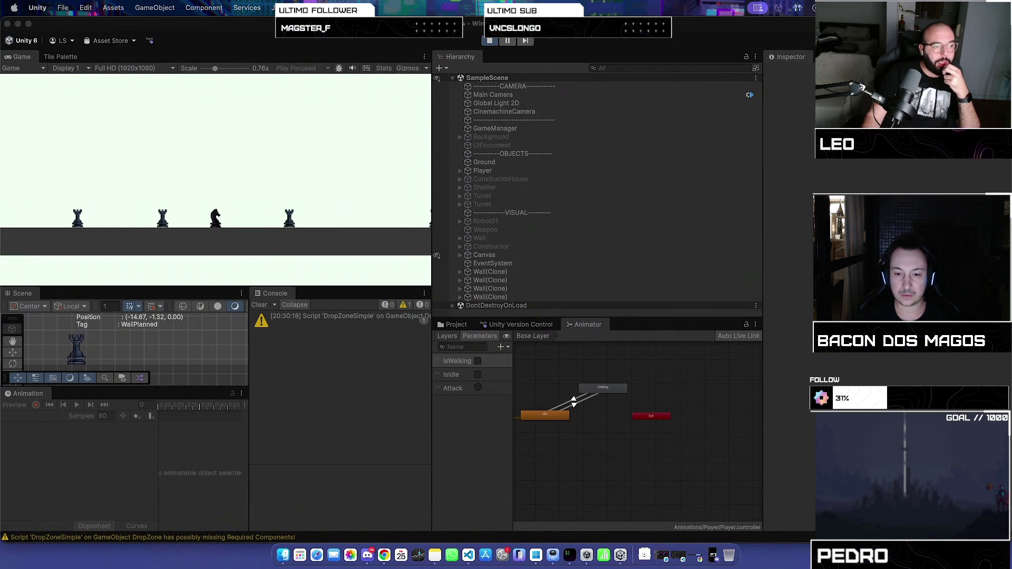
- Switch from Unity to the Tap&Shot store page in Chrome
key(super+Tab)
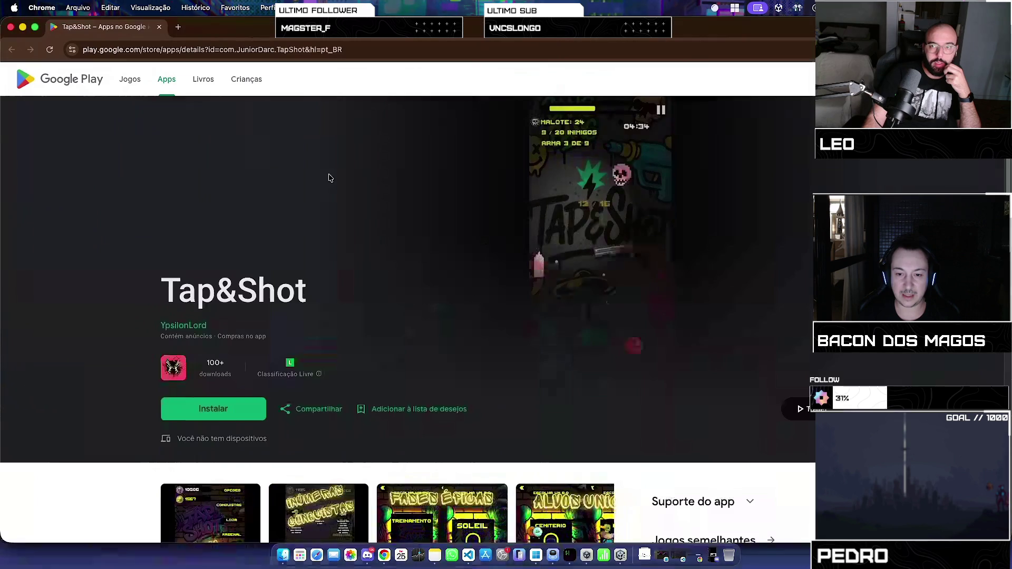
- Page through the enlarged Tap&Shot screenshots, from Inúmeras Conquistas to Evolua seu Arsenal, then close the viewer
scroll(366, 320, down, 5)
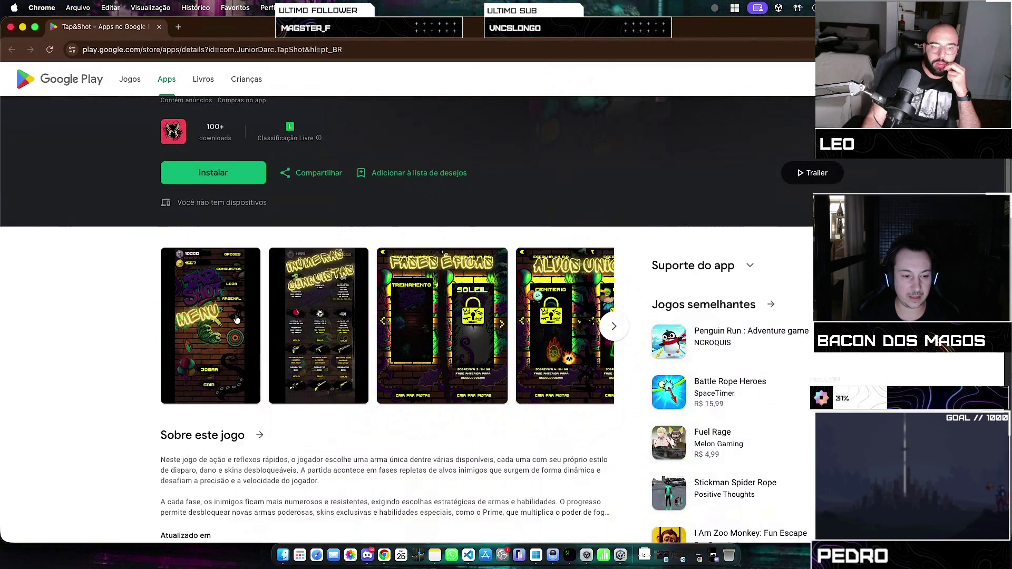
click(237, 320)
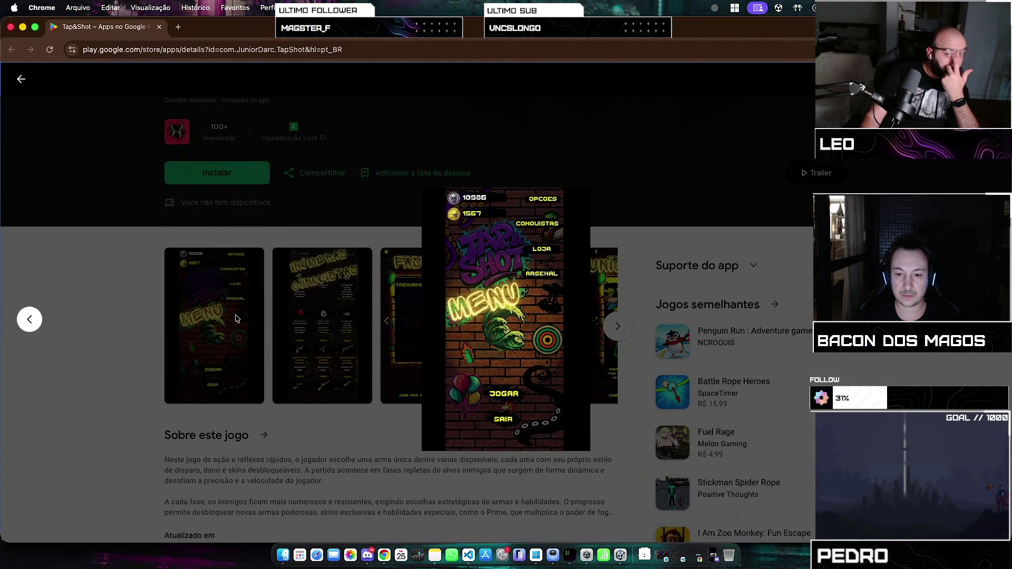
click(617, 327)
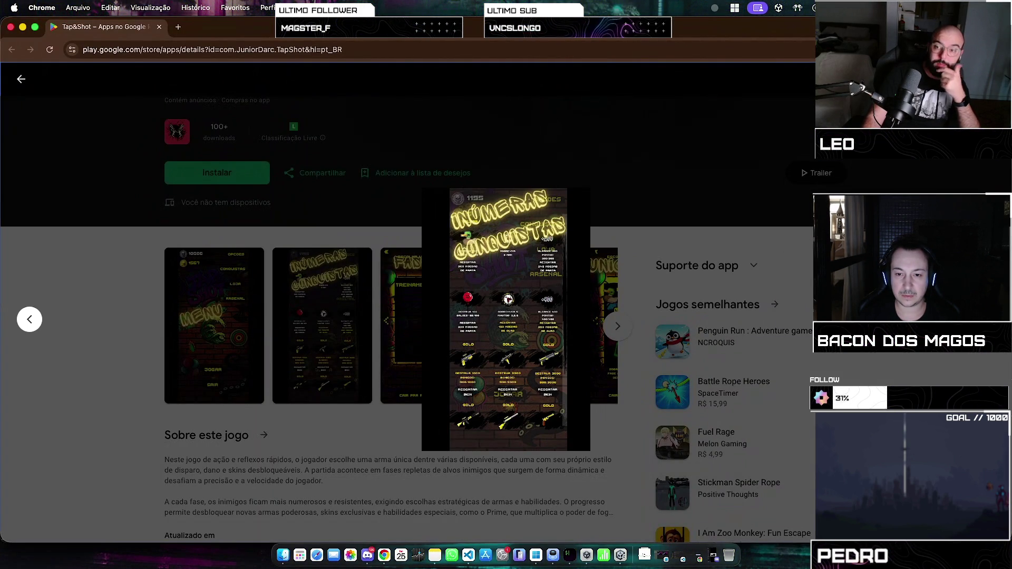
click(618, 326)
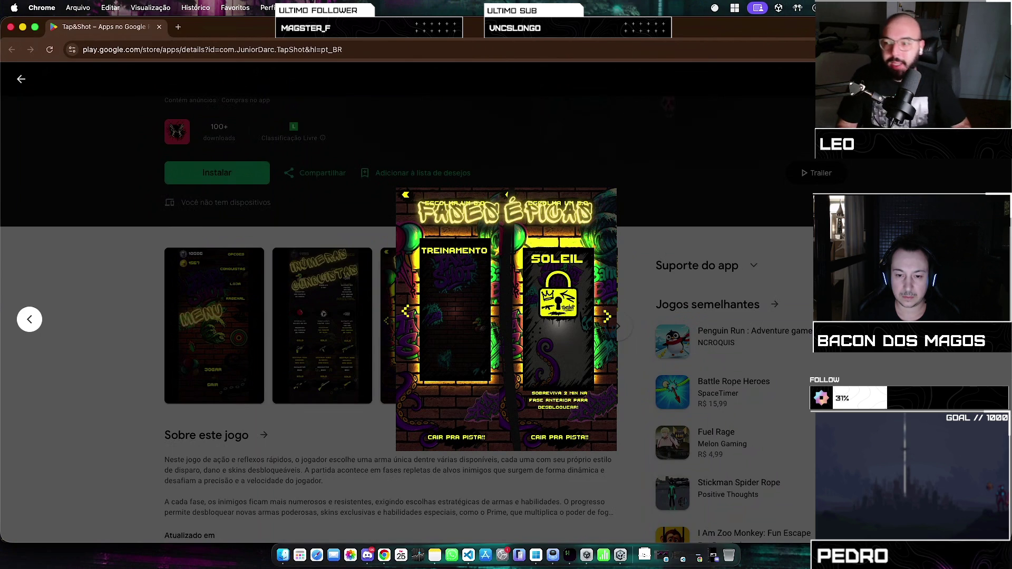
click(618, 326)
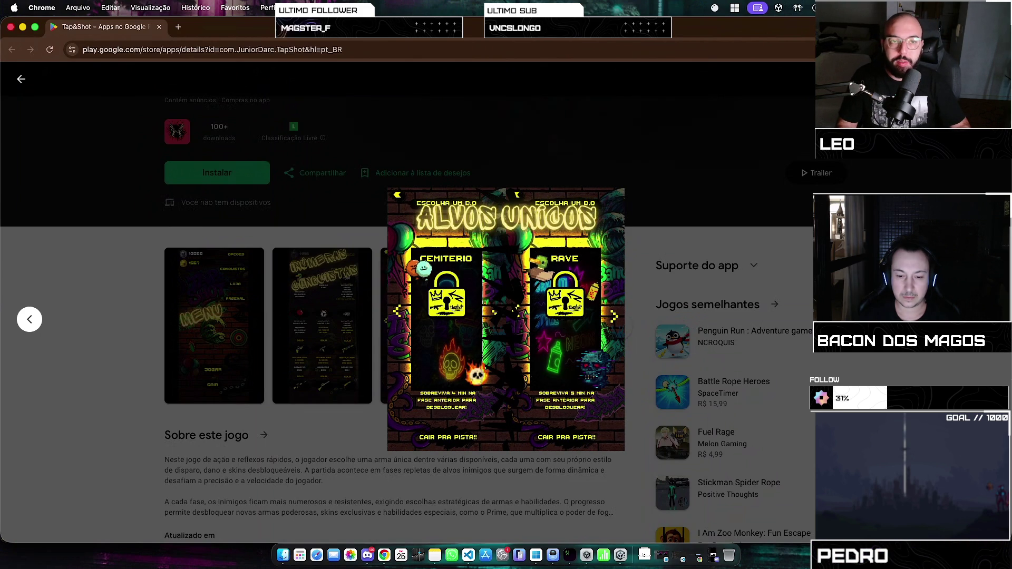
click(617, 327)
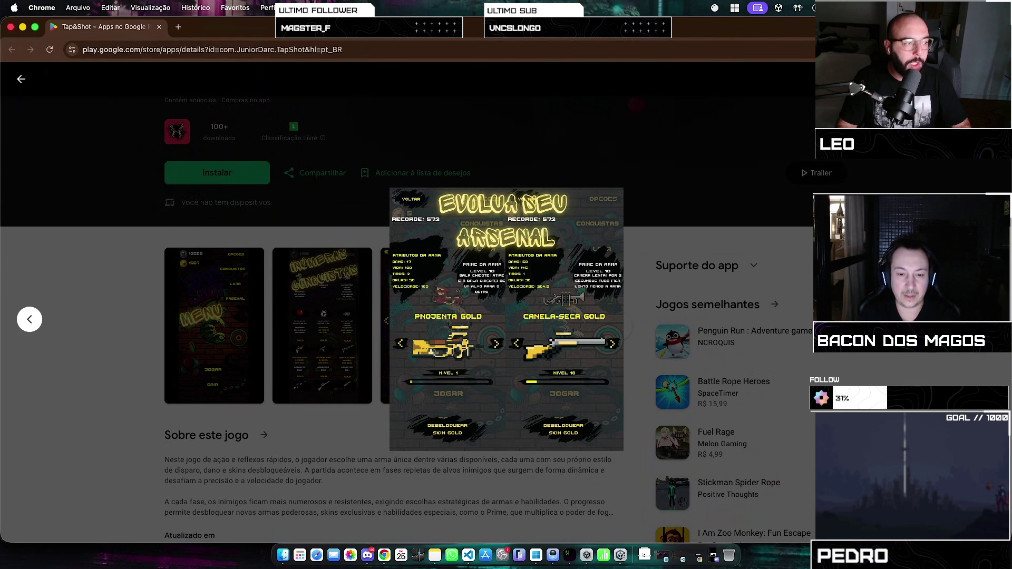
key(Right)
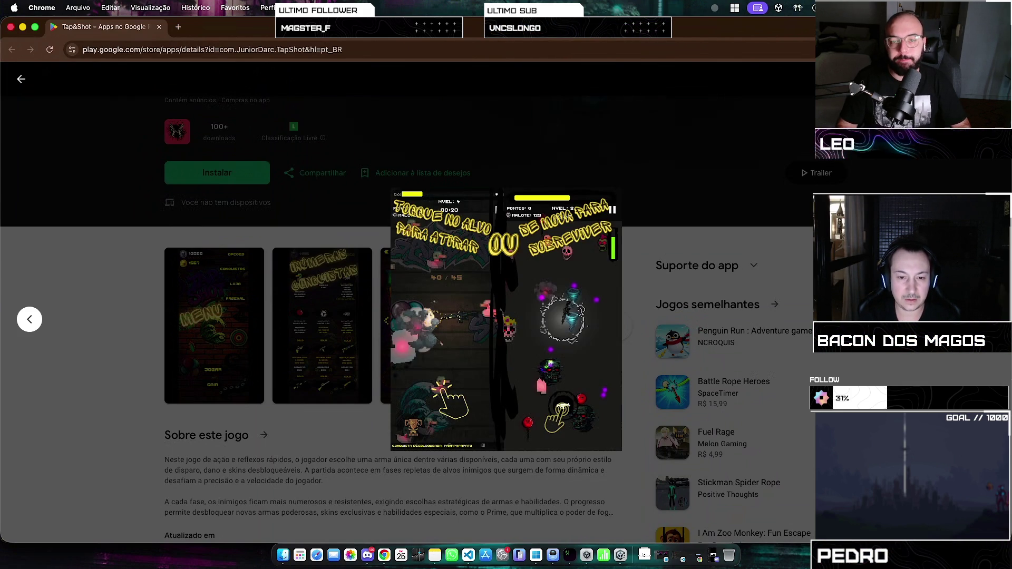
key(Right)
key(Right)
key(Right)
key(Right)
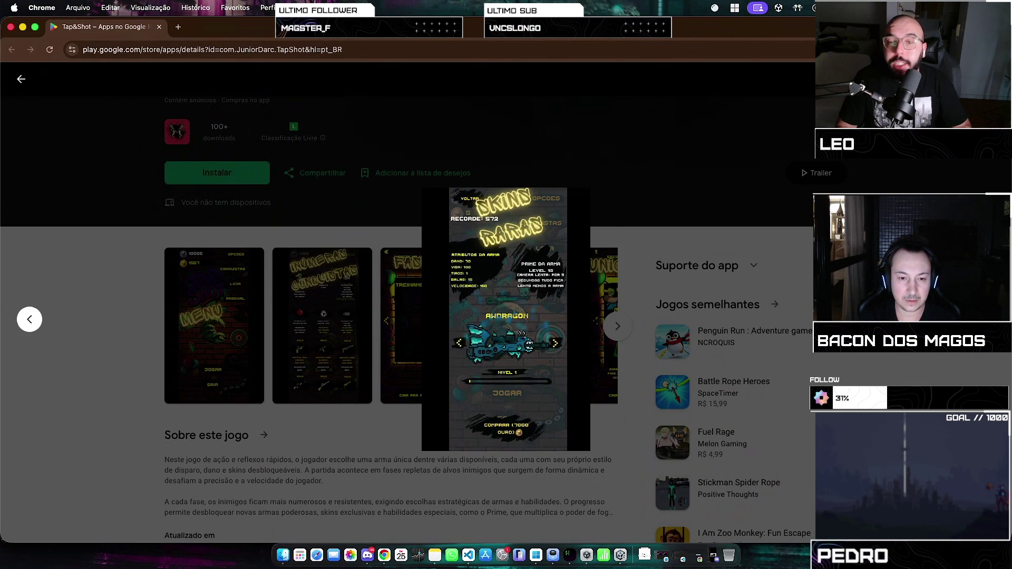
key(Escape)
scroll(185, 384, down, 10)
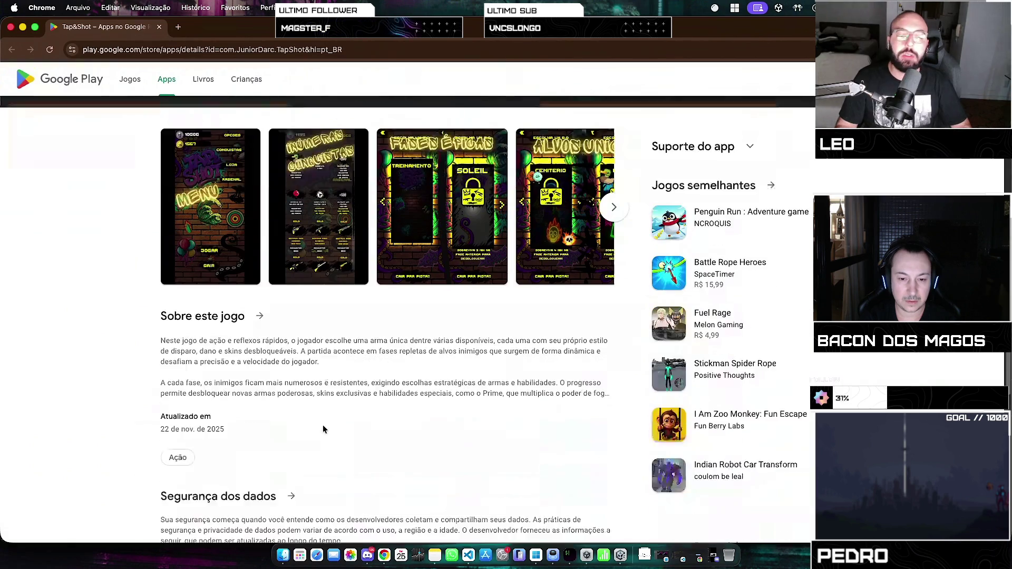
scroll(185, 384, up, 15)
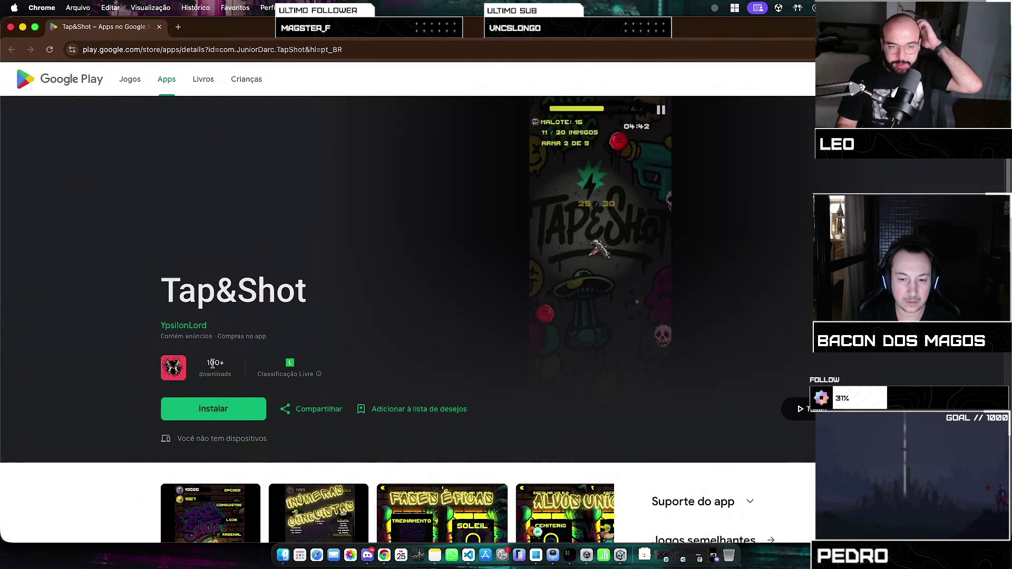
scroll(194, 327, down, 5)
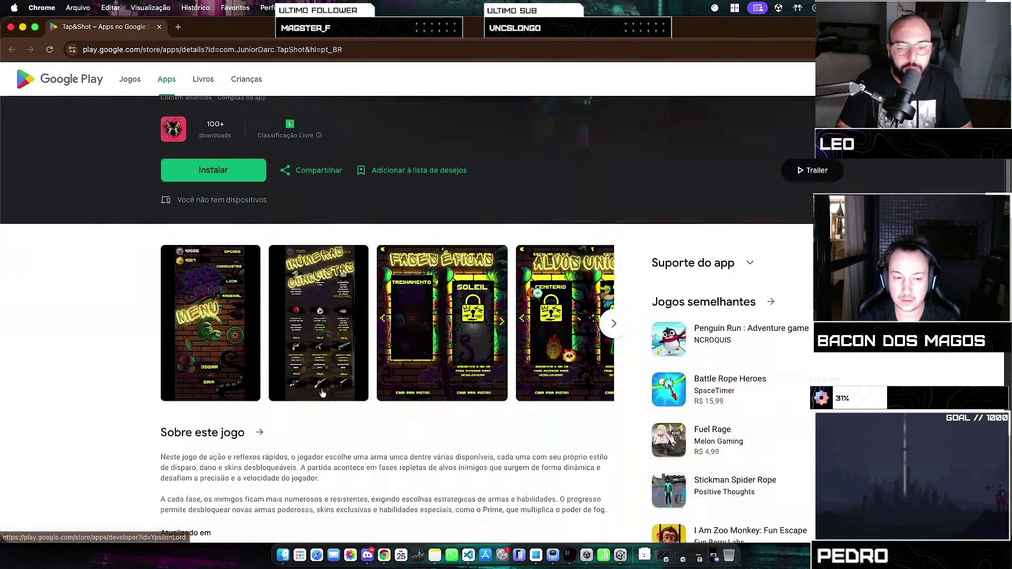
scroll(323, 393, down, 10)
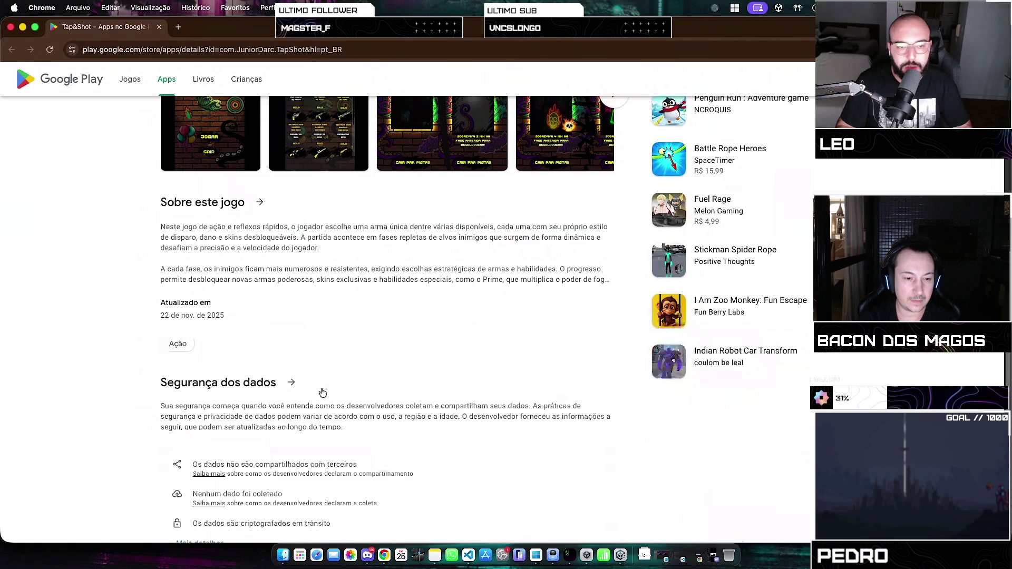
scroll(320, 342, up, 4)
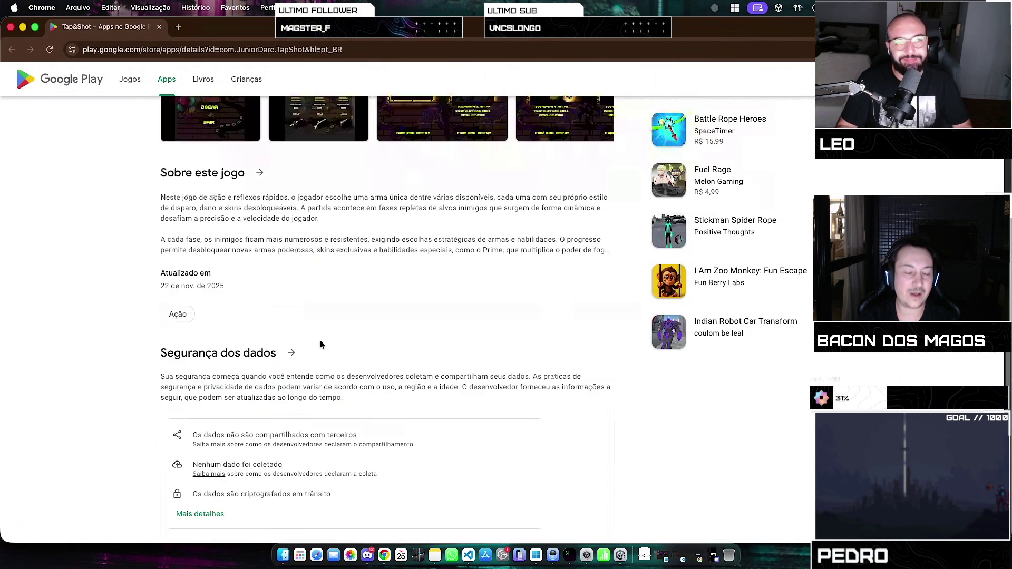
scroll(320, 345, up, 7)
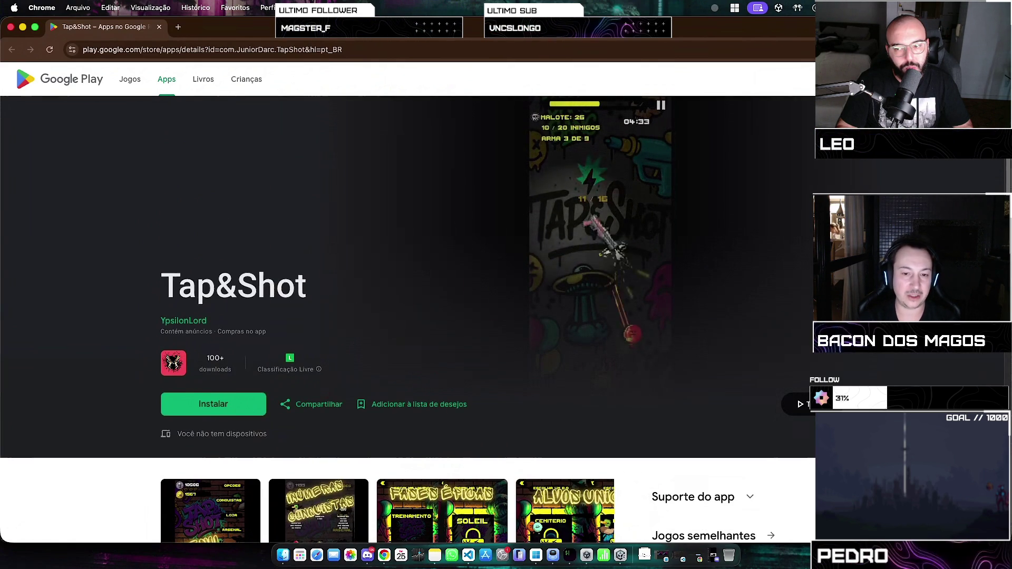
- Play the Tap&Shot trailer video with the volume turned up
click(673, 357)
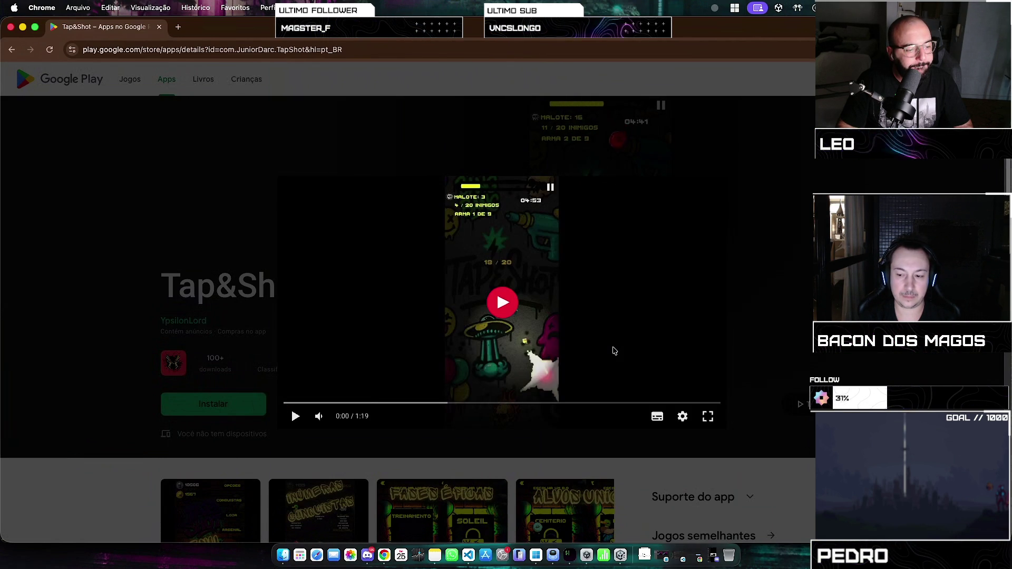
click(478, 295)
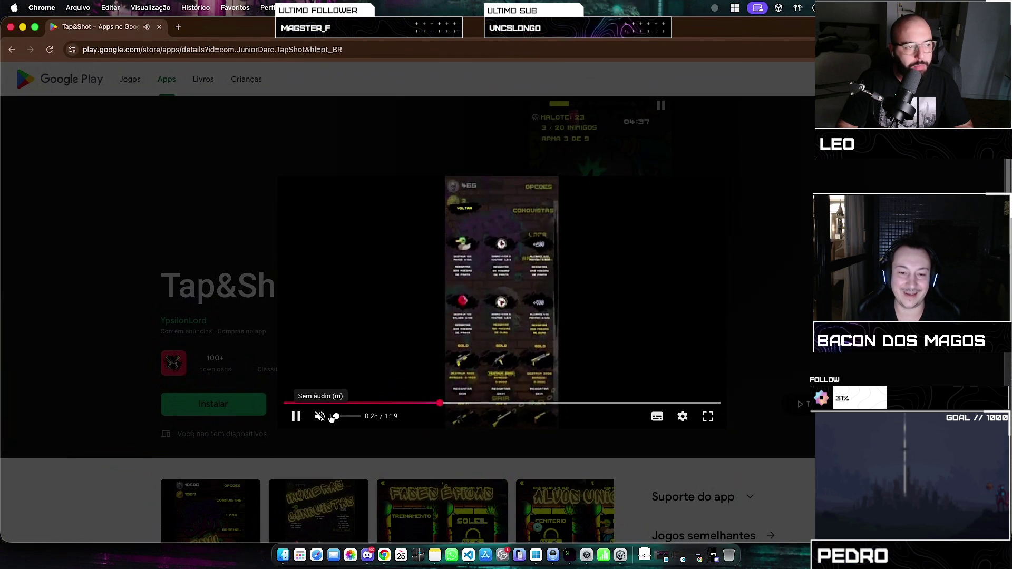
drag(338, 417, 340, 418)
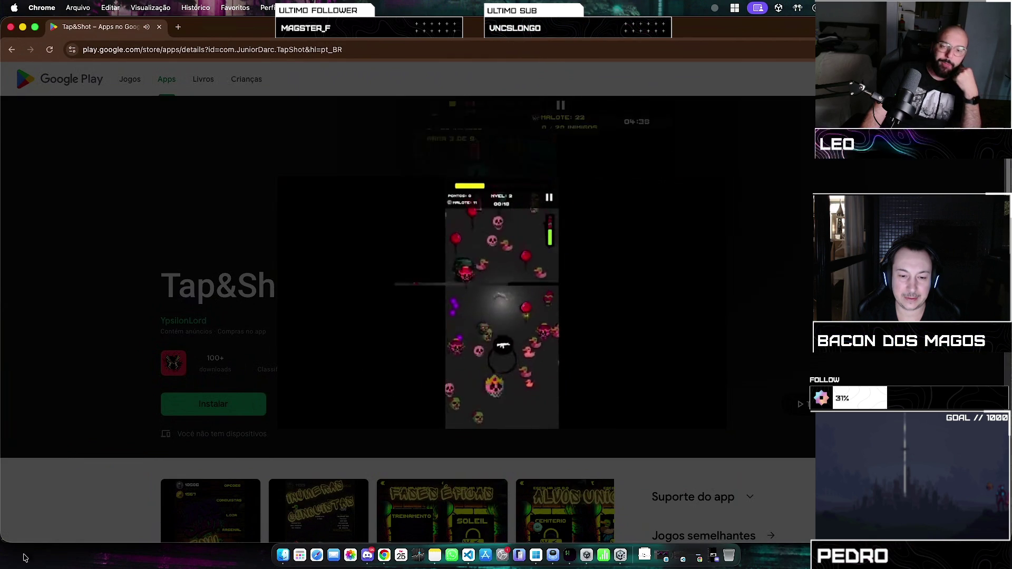
- Pause and close the trailer, scroll the app page, then close the store tab
mouse_move(351, 385)
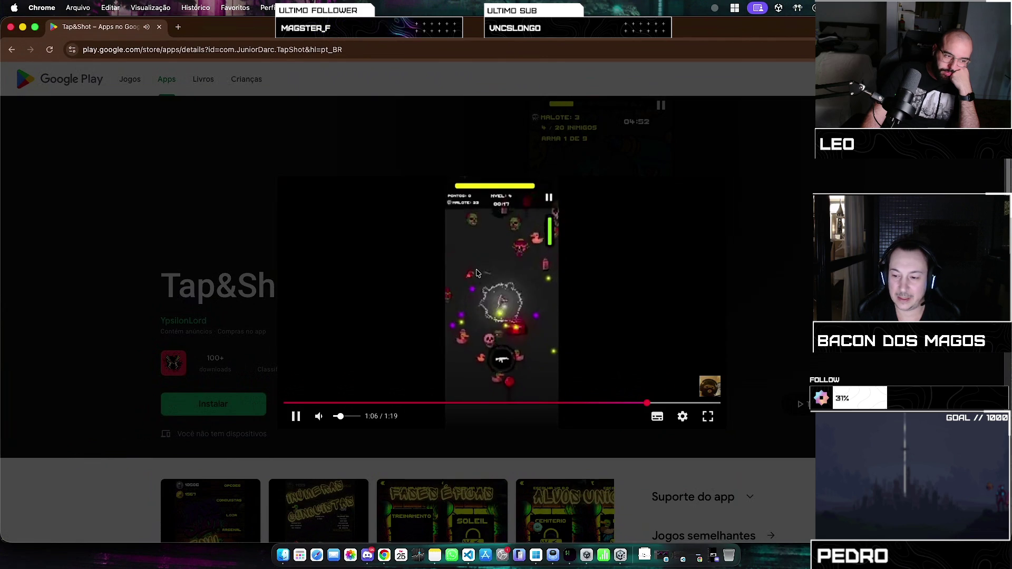
click(434, 272)
key(Escape)
scroll(378, 378, down, 15)
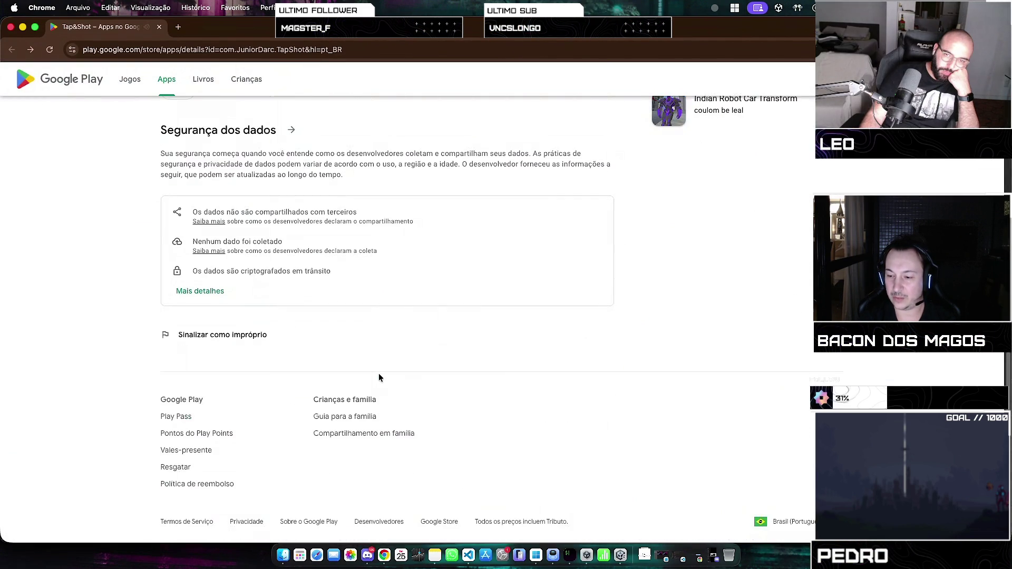
scroll(379, 377, up, 15)
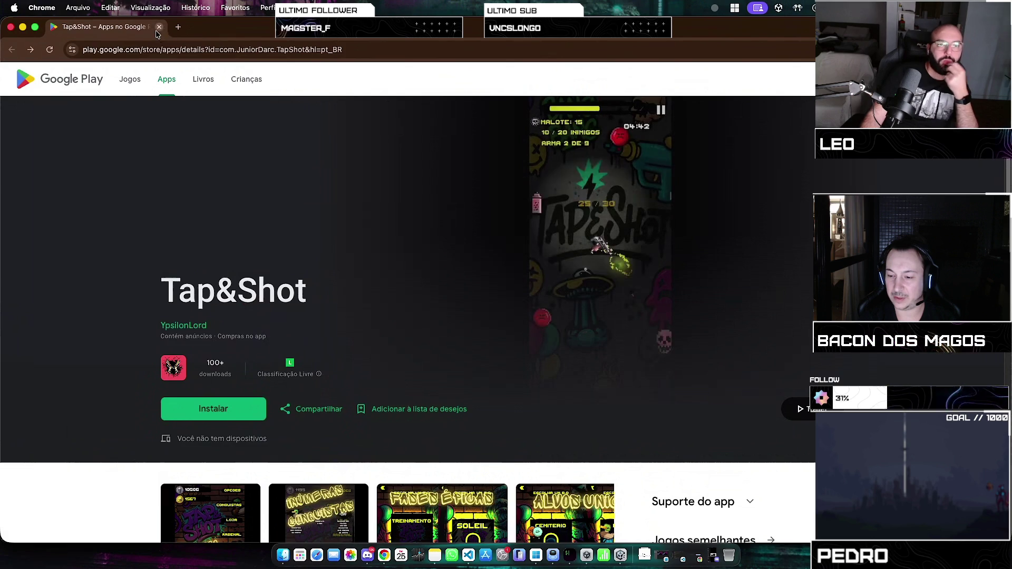
click(159, 26)
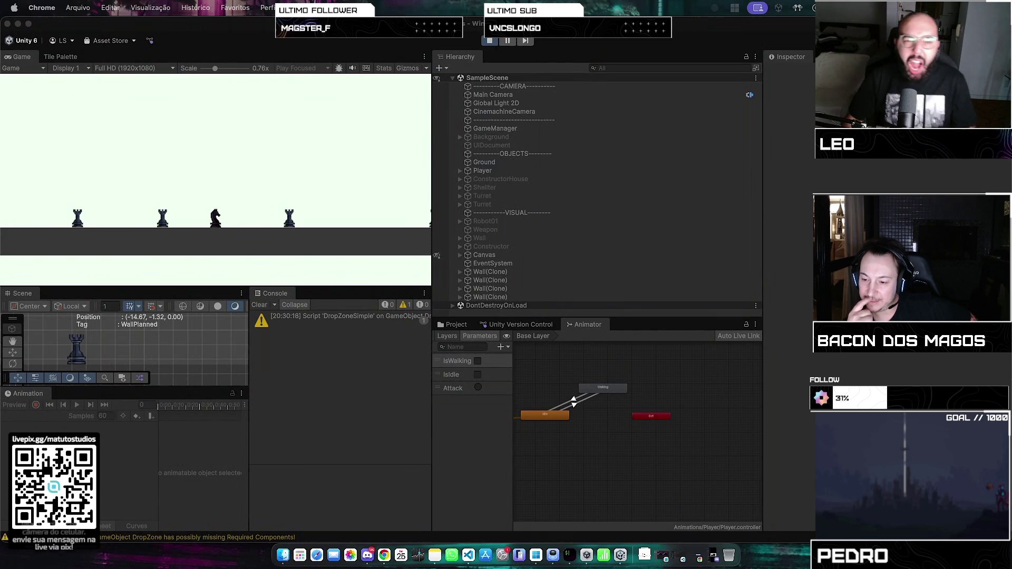
click(290, 196)
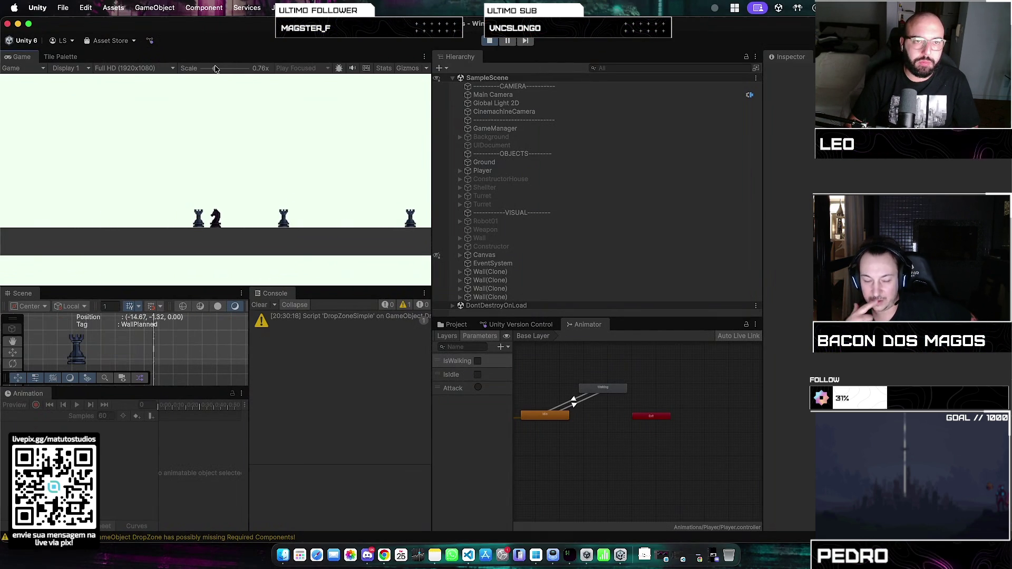
- Lower the Game view Scale to 0.37x, showing the whole level and both build buttons
drag(215, 68, 202, 68)
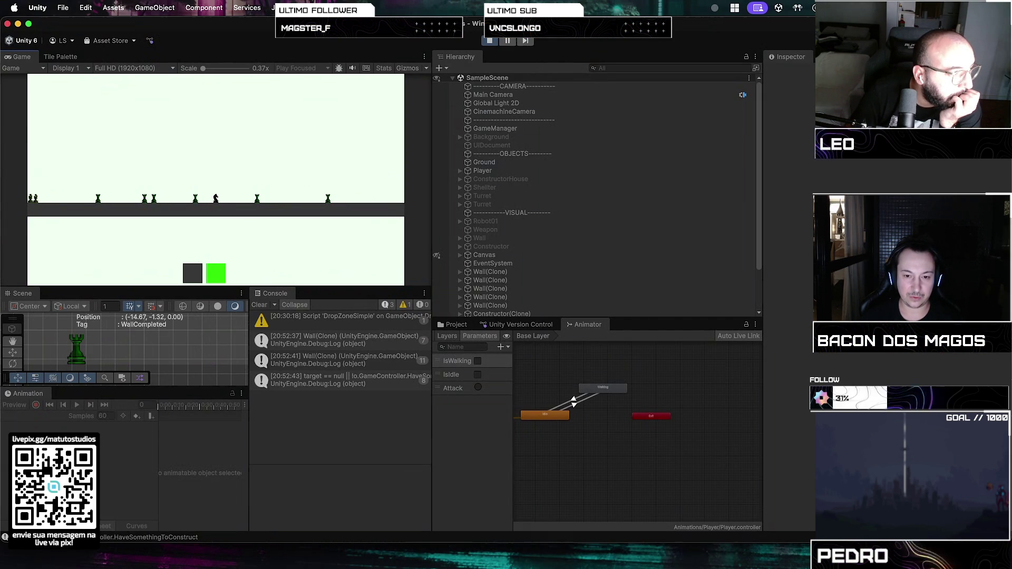
- Glance at Discord, then raise the Game view Scale back to about 1.3x
key(super+Tab)
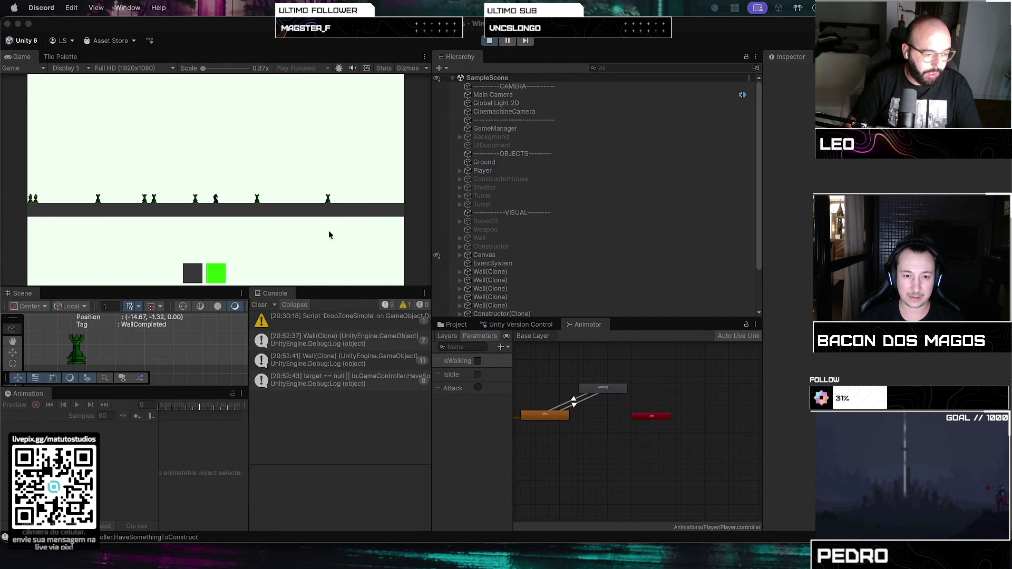
mouse_move(203, 68)
mouse_down()
mouse_move(240, 70)
mouse_move(225, 69)
mouse_up()
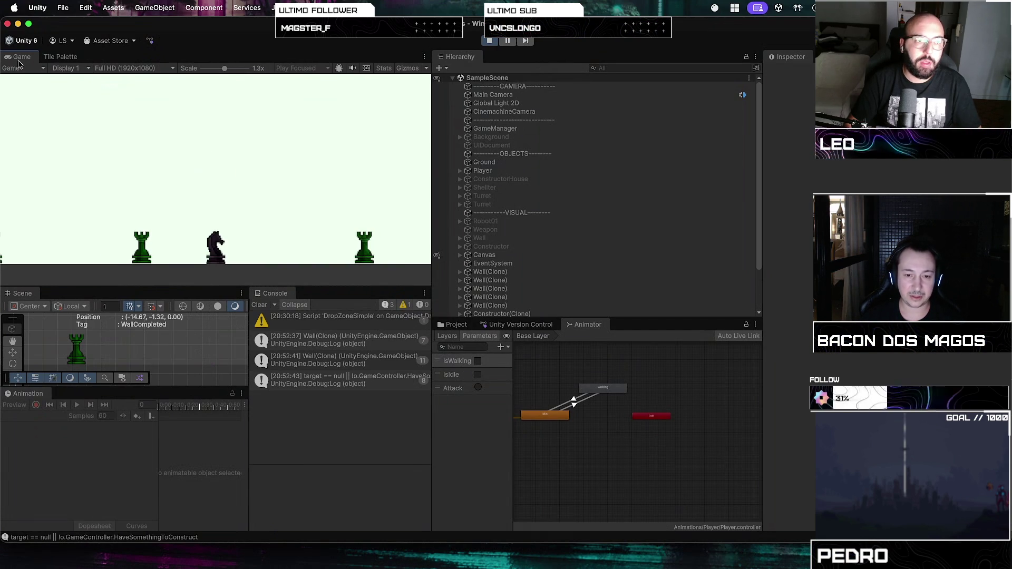
- Maximize the Game view, settle the Scale at 0.81x, and build a dark rook beside the knight
key(shift+space)
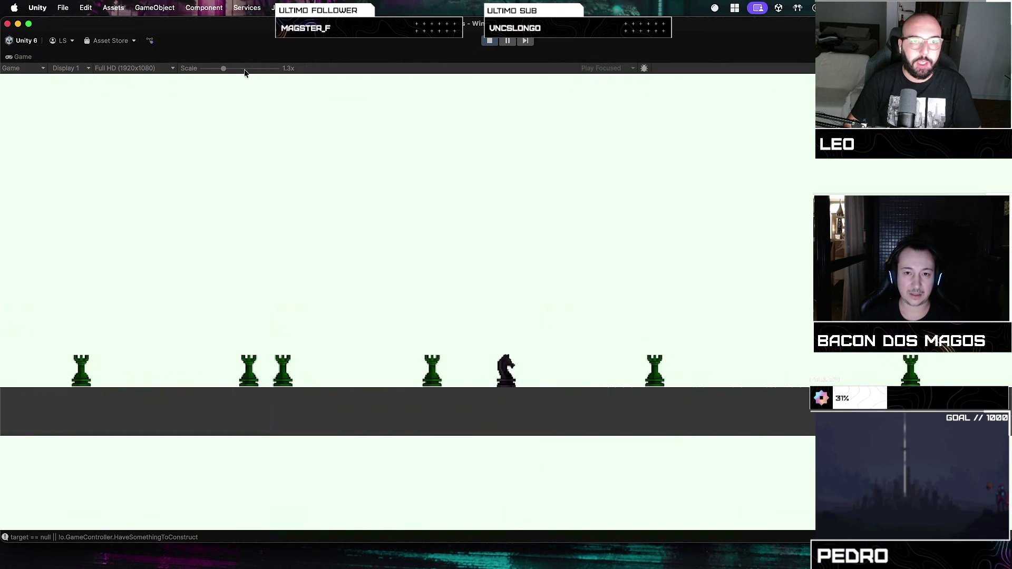
drag(227, 70, 255, 70)
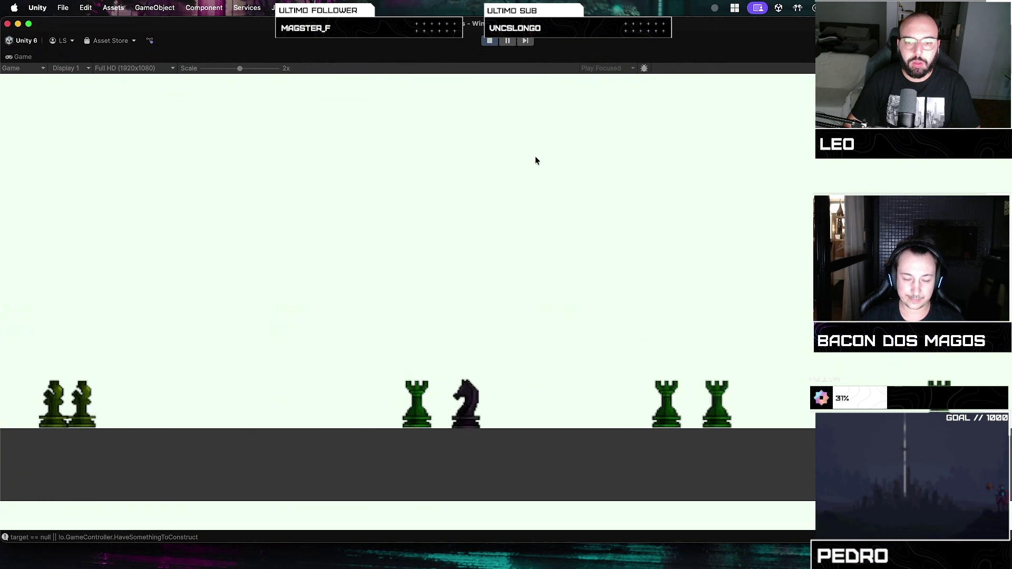
drag(238, 68, 202, 68)
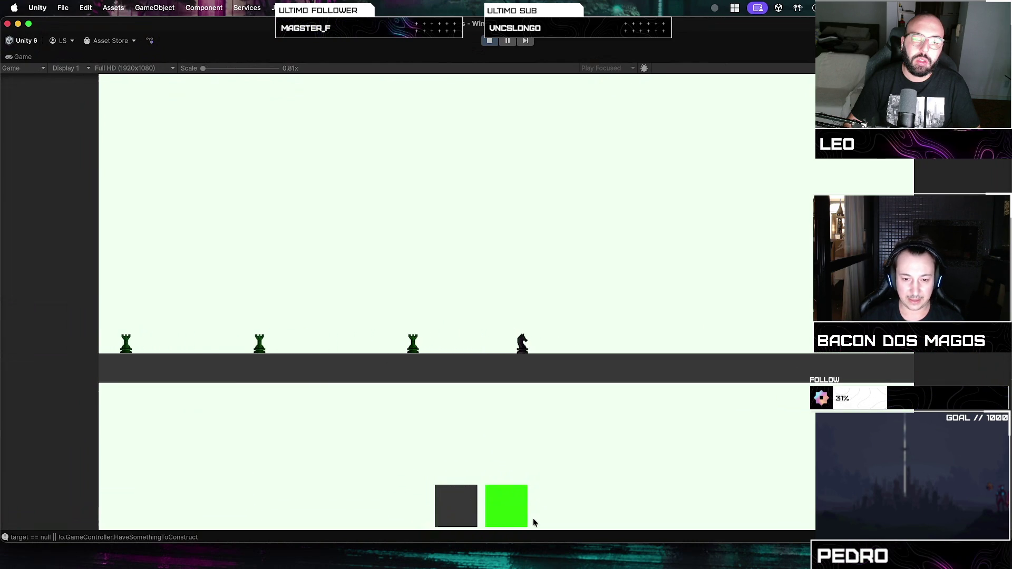
click(474, 513)
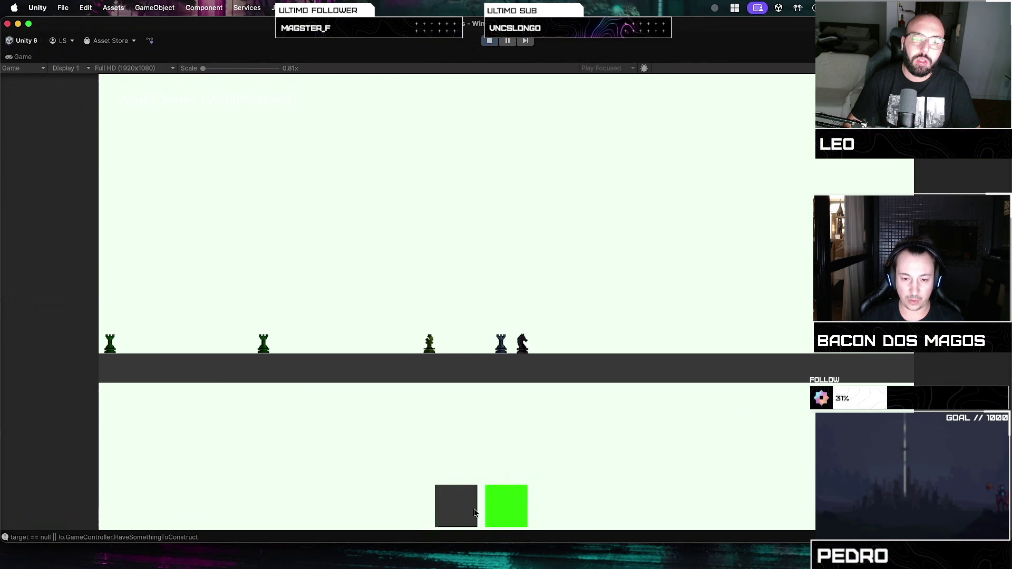
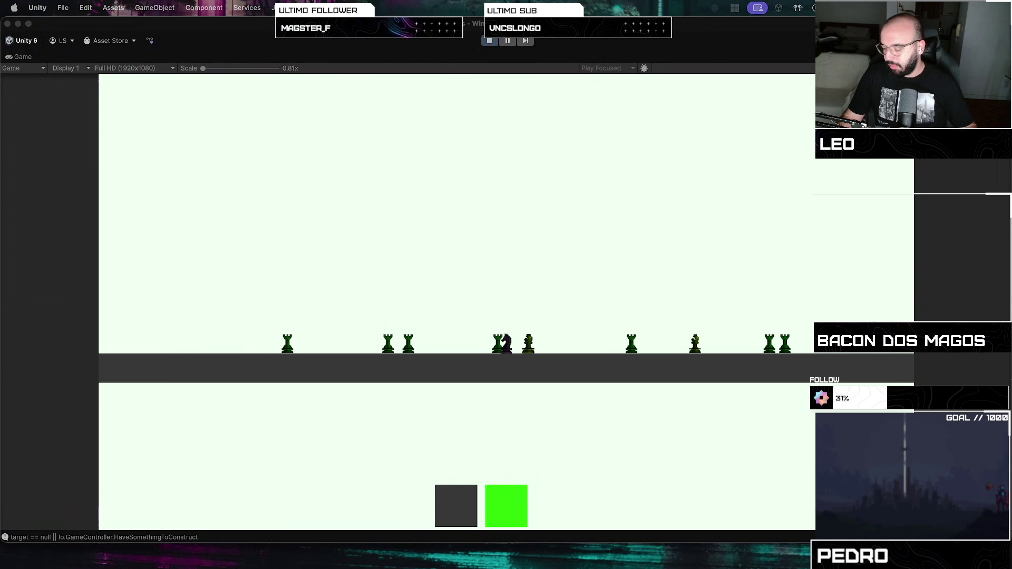
- Exit Play mode with Cmd+P so the maximized Game view closes
key(super+p)
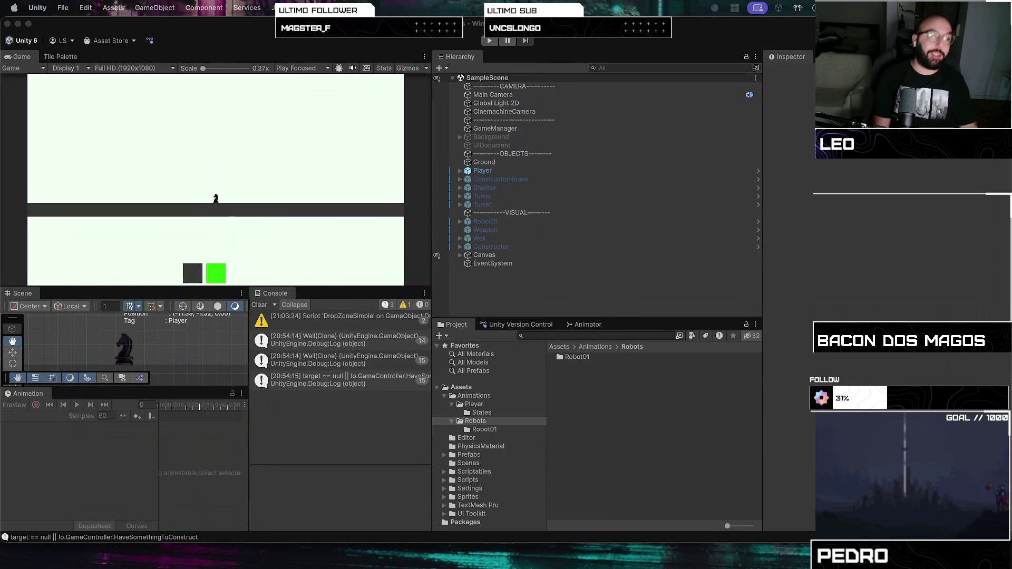
key(ctrl+super+f)
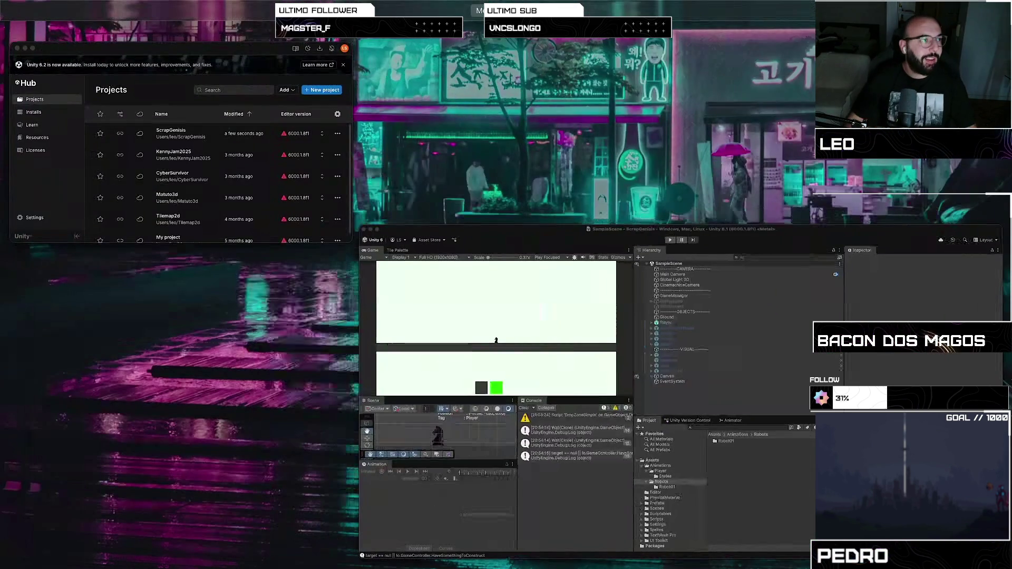
key(ctrl+super+f)
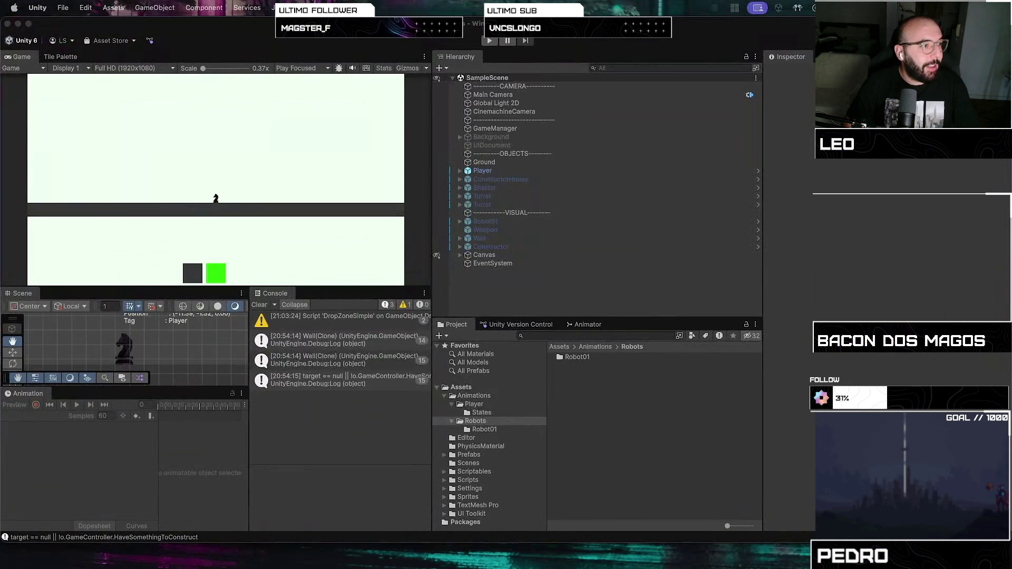
key(ctrl+super+f)
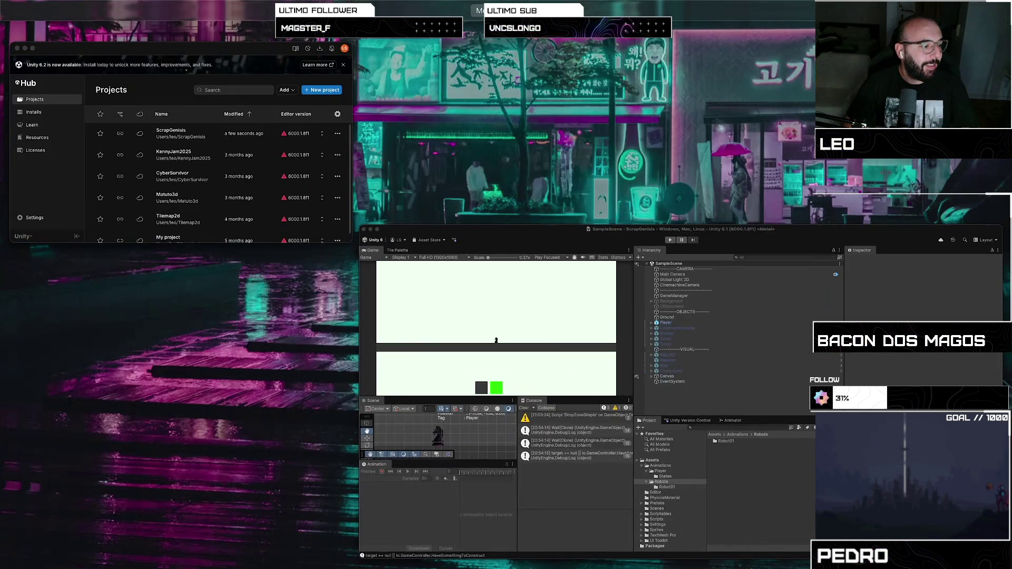
key(ctrl+super+f)
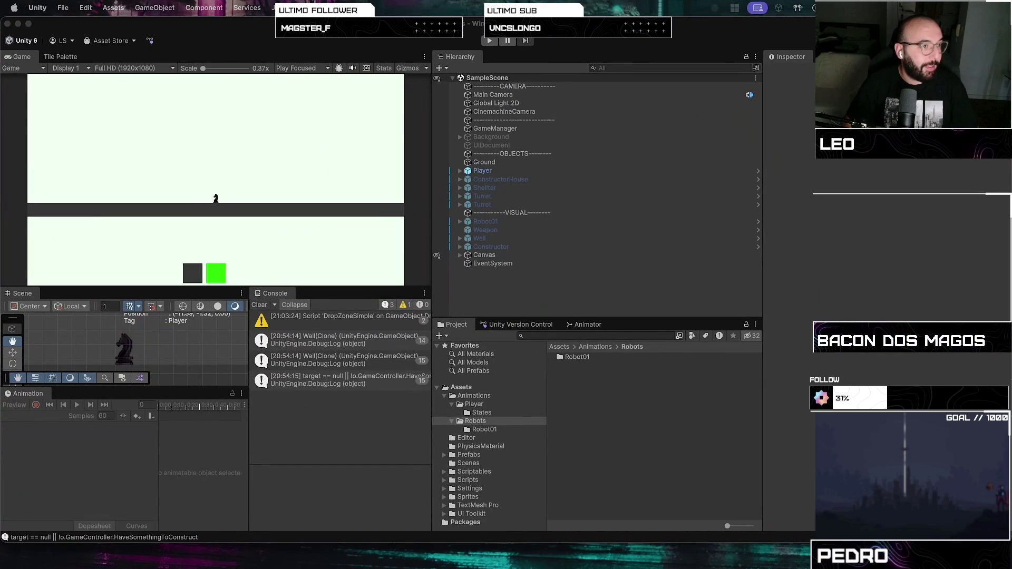
key(ctrl+super+f)
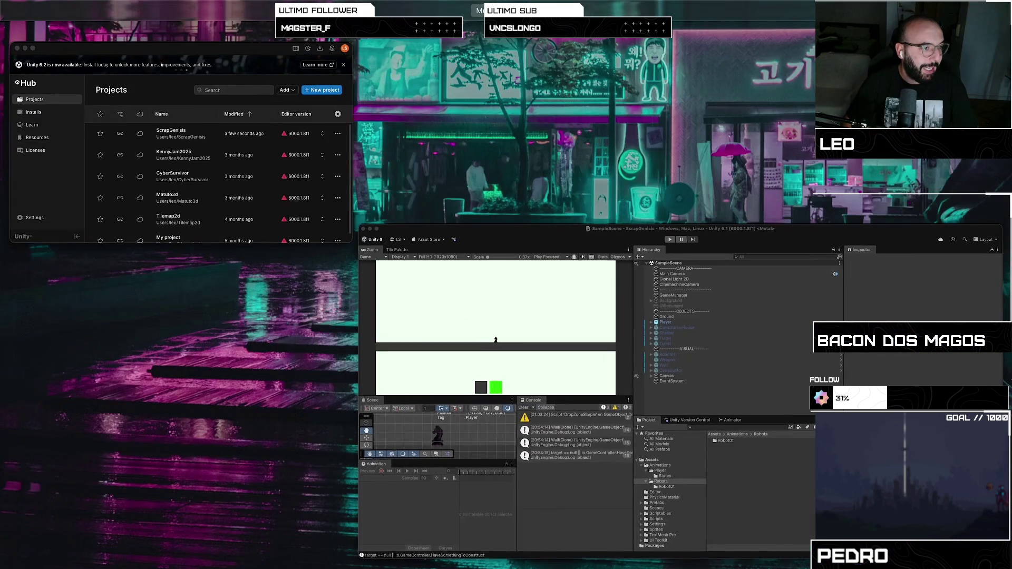
key(ctrl+super+f)
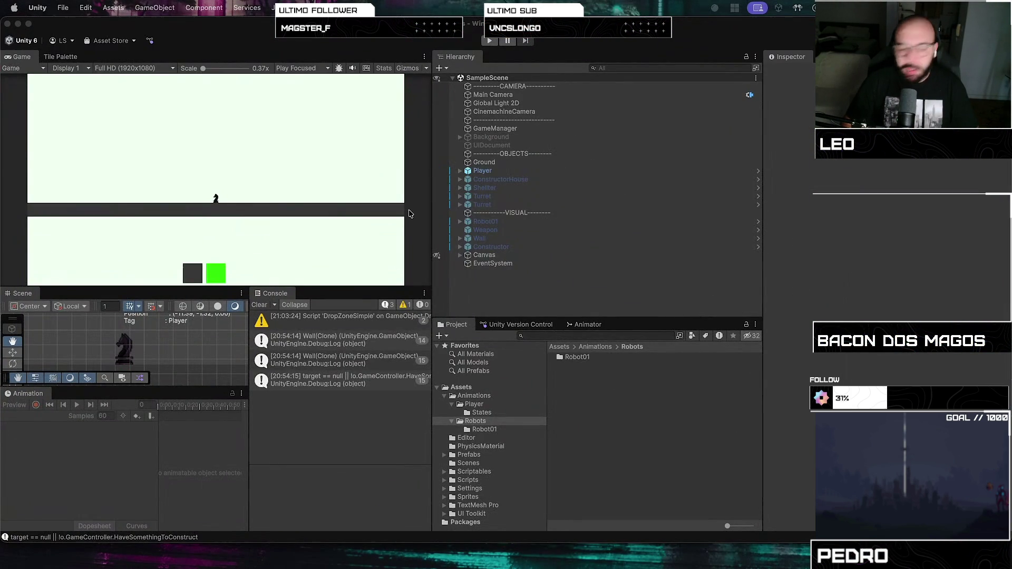
click(505, 170)
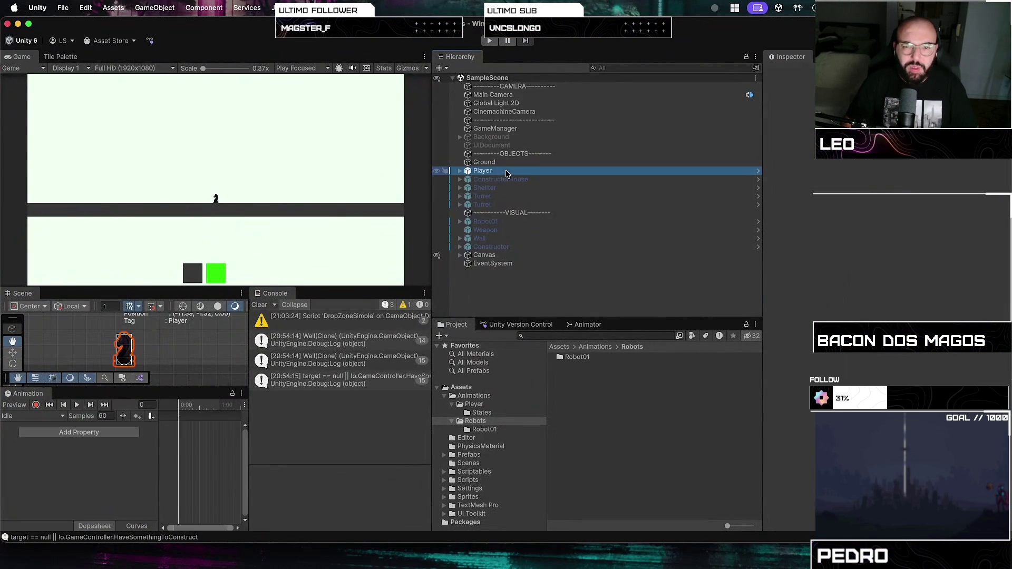
- Inspect the ConstructorHouse, Constructor and Player objects, collapsing Constructor's component panels
click(502, 180)
click(472, 248)
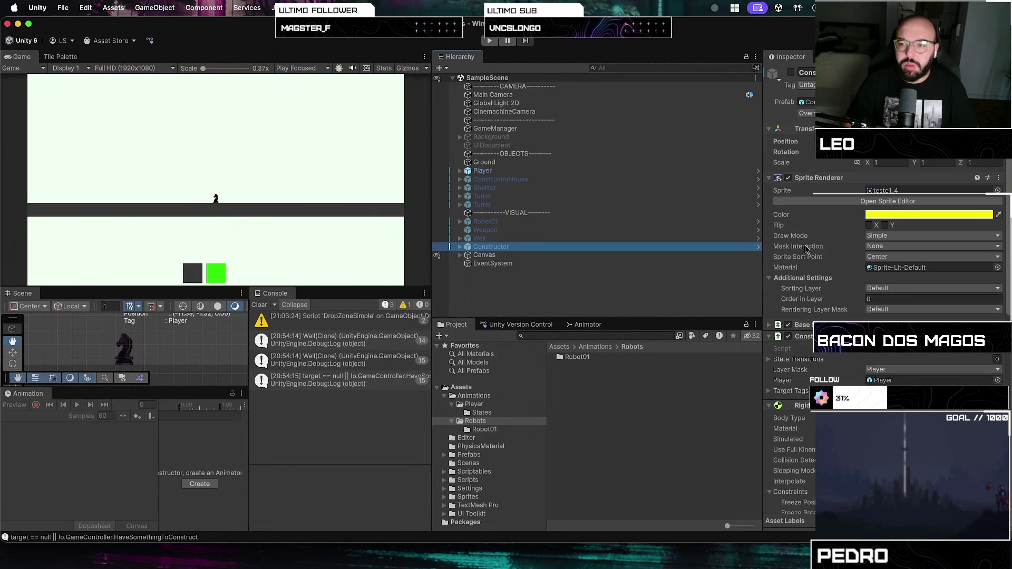
click(769, 336)
click(769, 347)
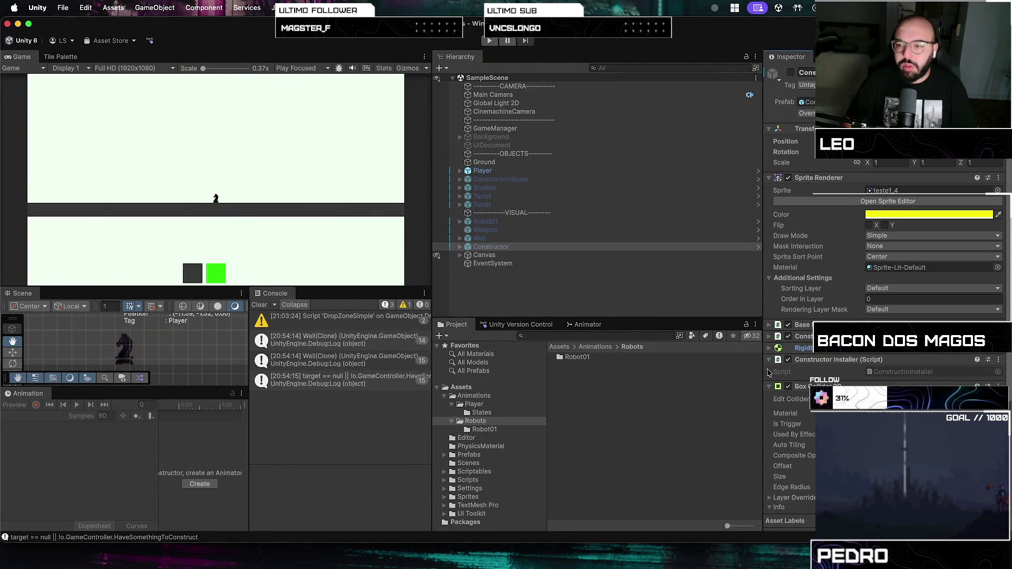
click(768, 372)
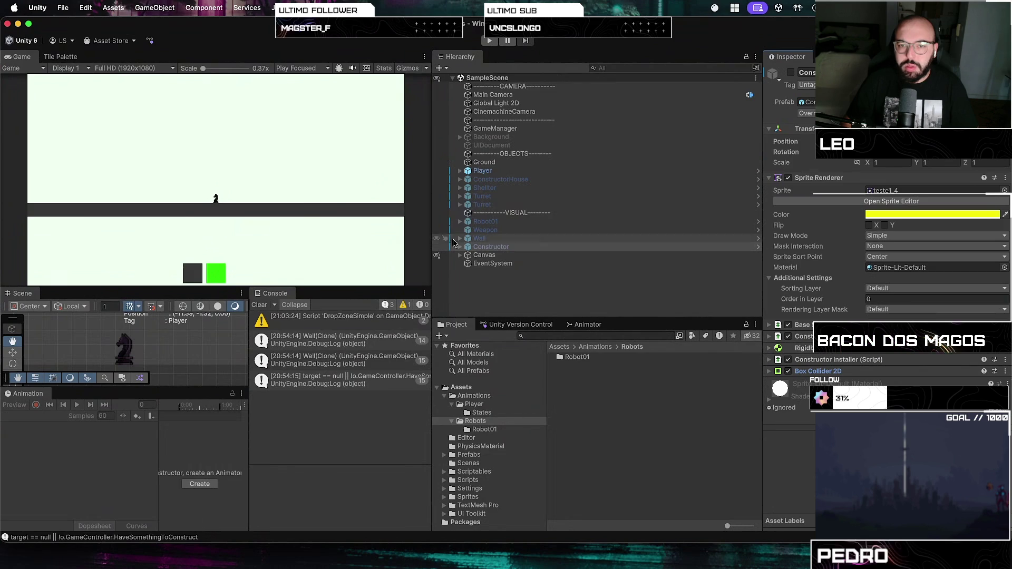
click(515, 170)
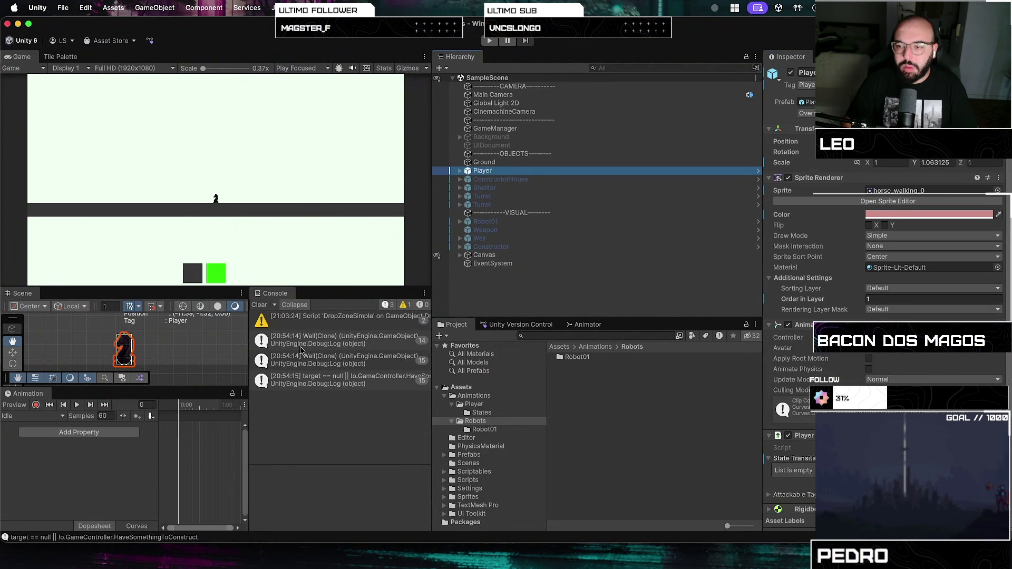
- Browse to Assets/Animations/Player/States and select the Idle clip
click(474, 395)
click(474, 404)
click(481, 413)
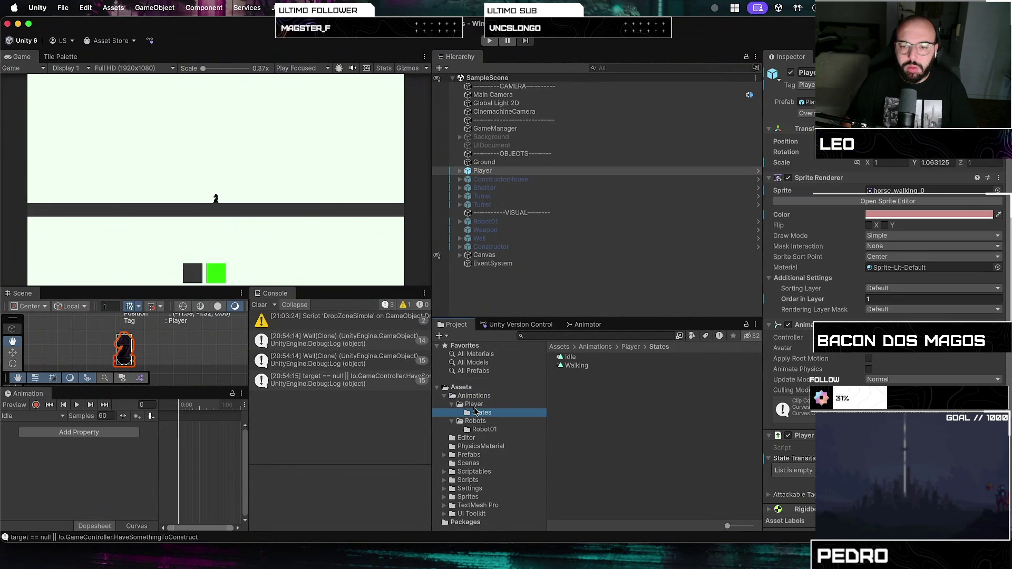
click(476, 412)
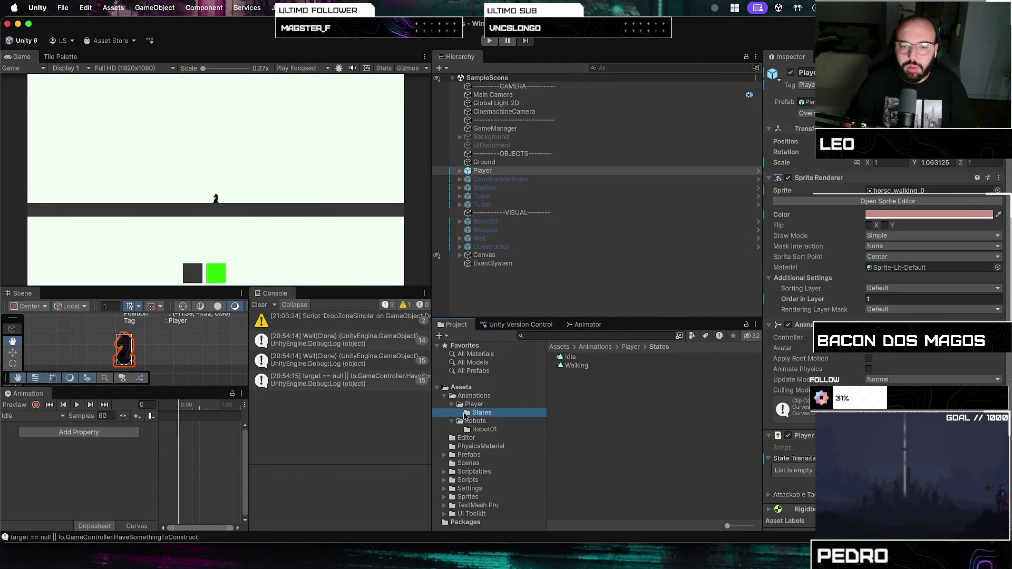
click(467, 405)
click(452, 404)
click(450, 406)
click(495, 412)
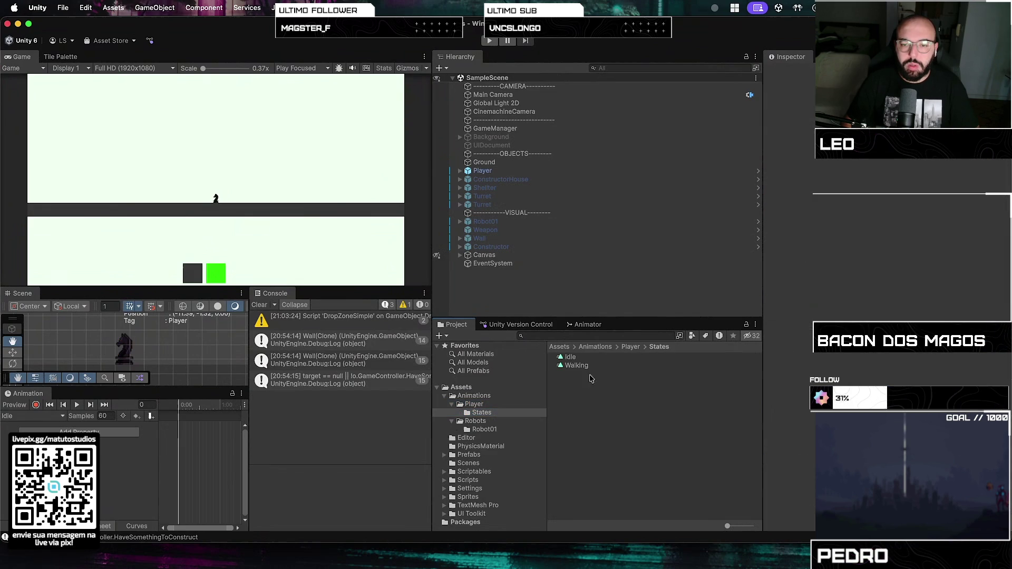
click(572, 360)
- Move the Idle and Walking clips into the Player folder and create a Constructor folder under Animations
shift+click(576, 365)
mouse_move(576, 366)
mouse_down()
mouse_move(564, 398)
mouse_move(481, 406)
mouse_up()
right_click(481, 395)
mouse_move(549, 253)
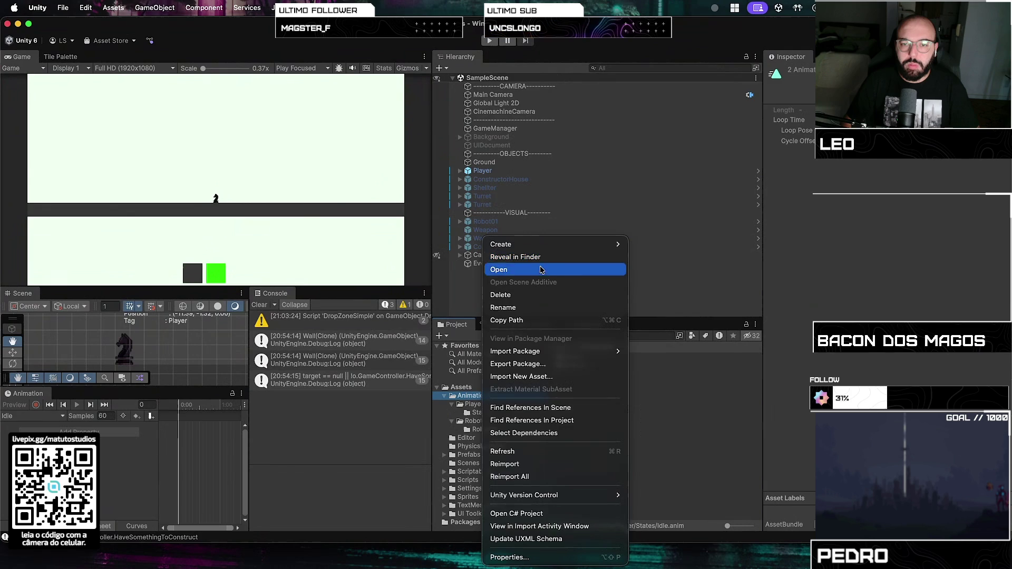
click(654, 167)
text(Constructo)
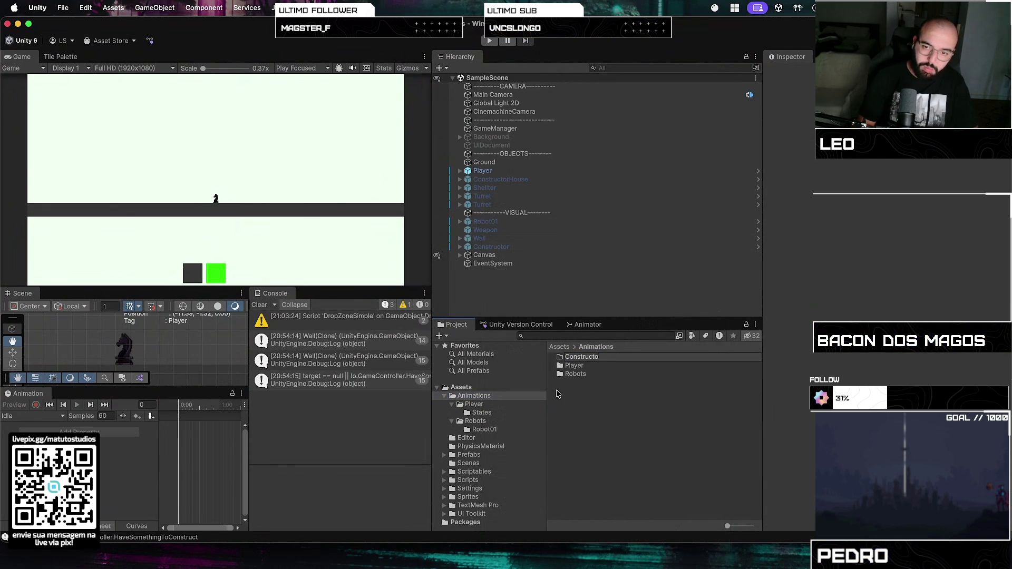
text(r)
key(Return)
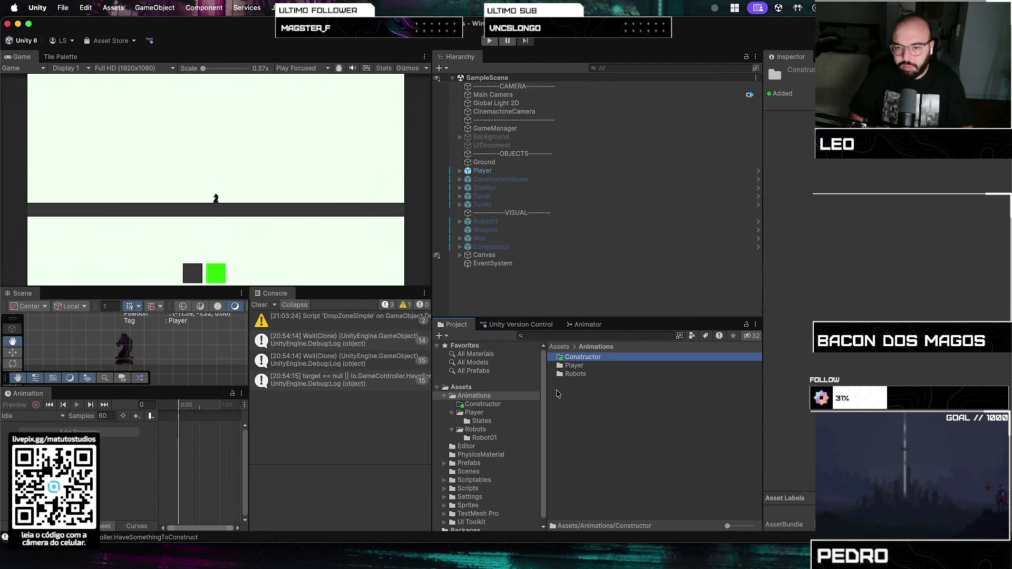
- Open the new, empty Constructor folder and bring up its asset creation menu
double_click(582, 357)
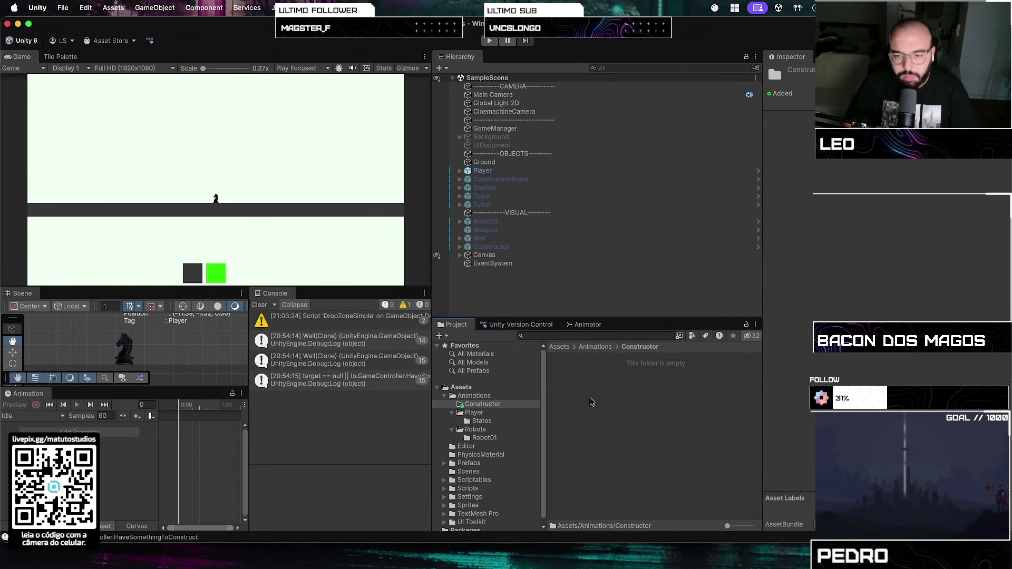
right_click(590, 402)
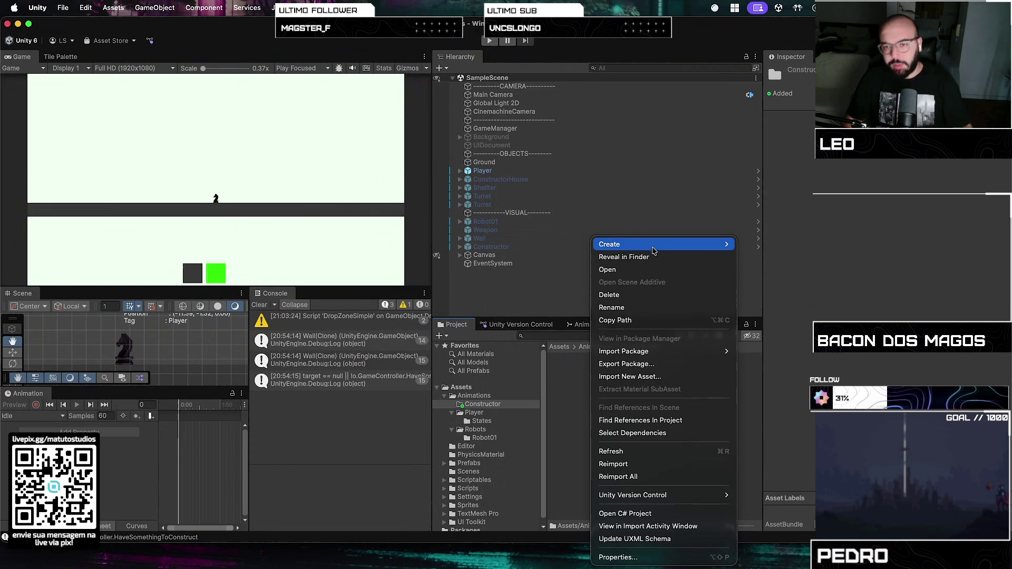
mouse_move(654, 247)
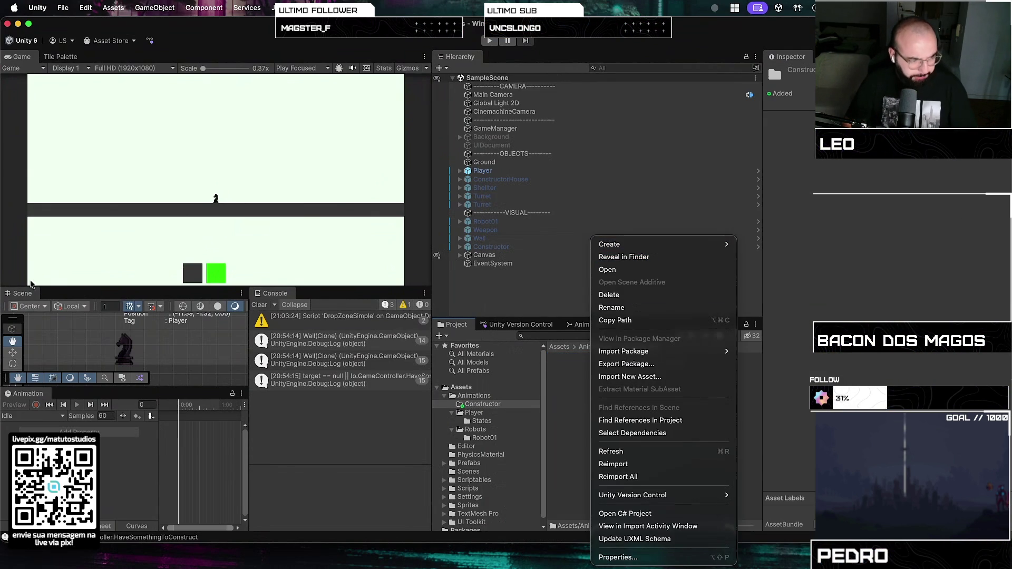
key(Escape)
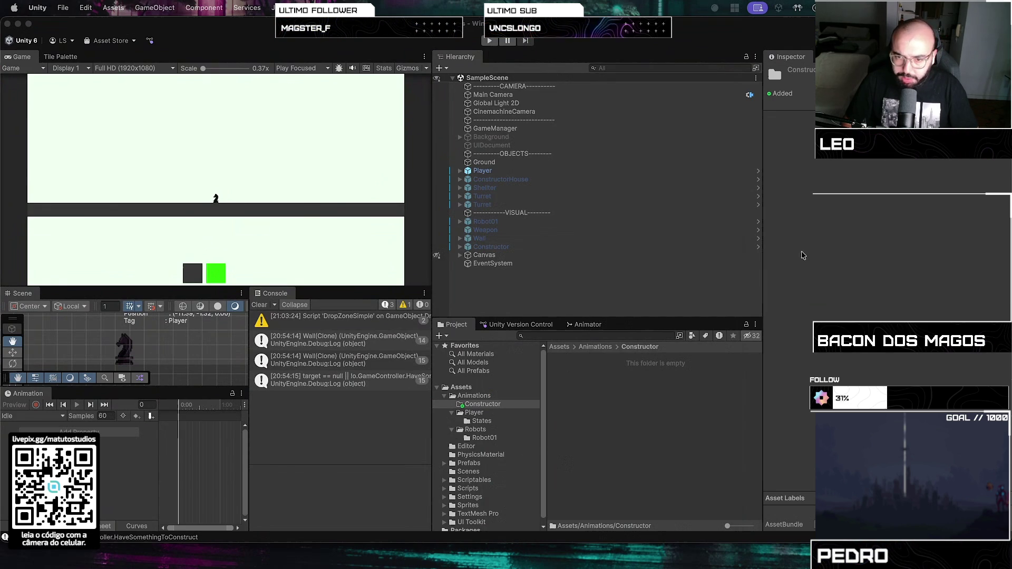
right_click(643, 408)
- Create a States subfolder inside Animations/Constructor
mouse_move(712, 244)
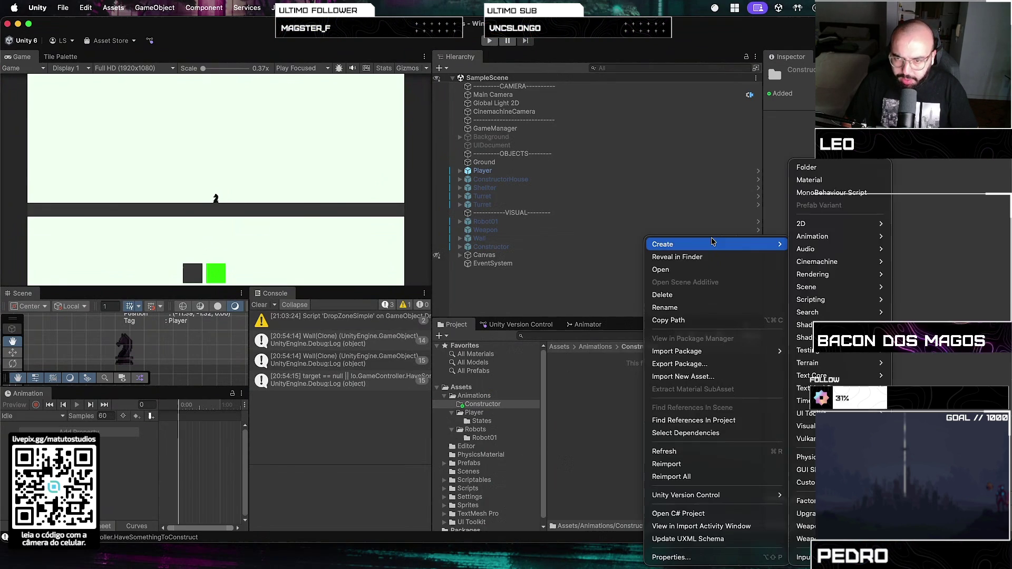
click(858, 175)
text(State)
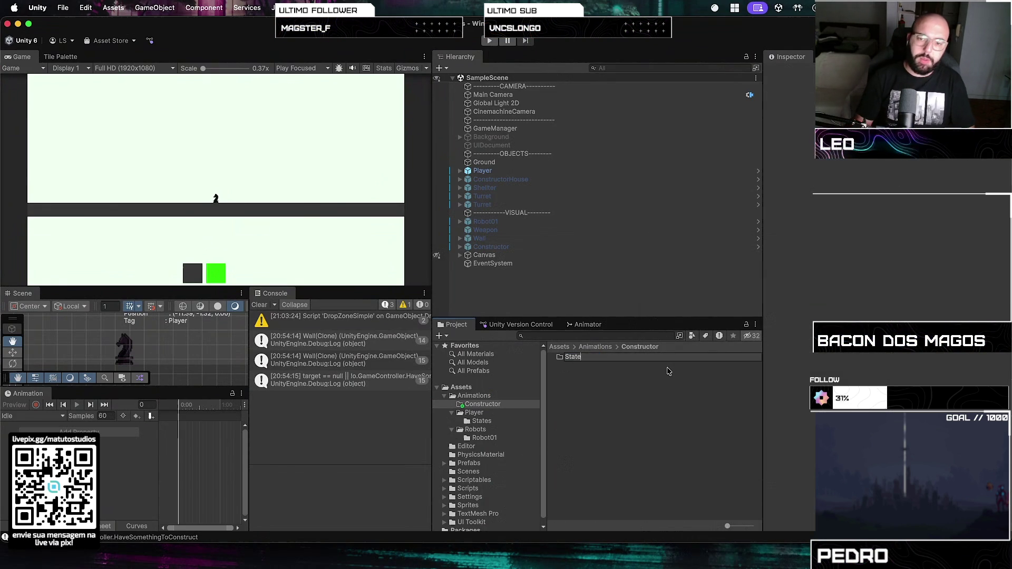
text(s)
key(Return)
- Create an Animator Controller named Constructor and open its empty Base Layer graph
right_click(667, 372)
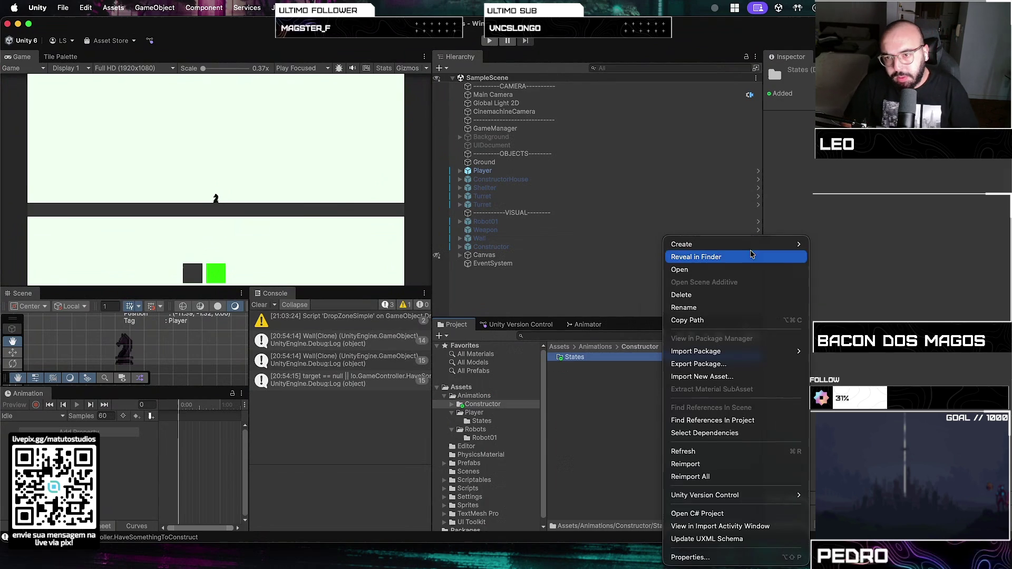
mouse_move(685, 244)
mouse_move(859, 242)
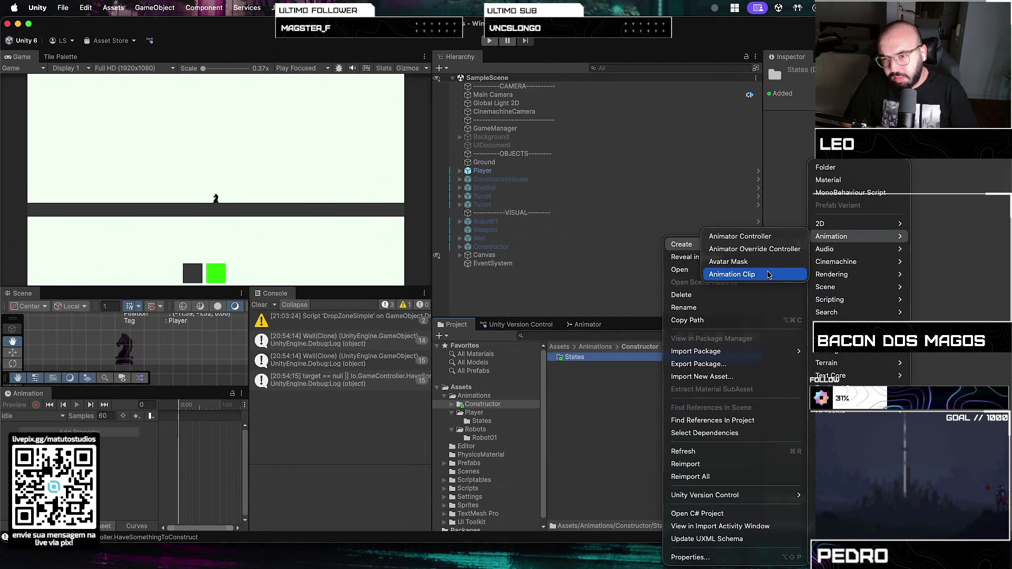
click(776, 237)
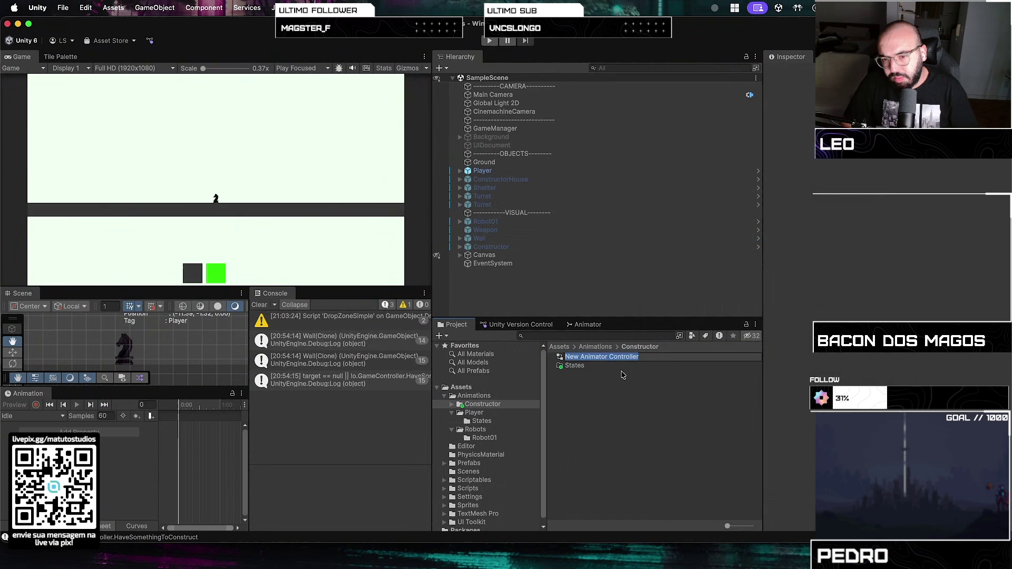
text(Constructor)
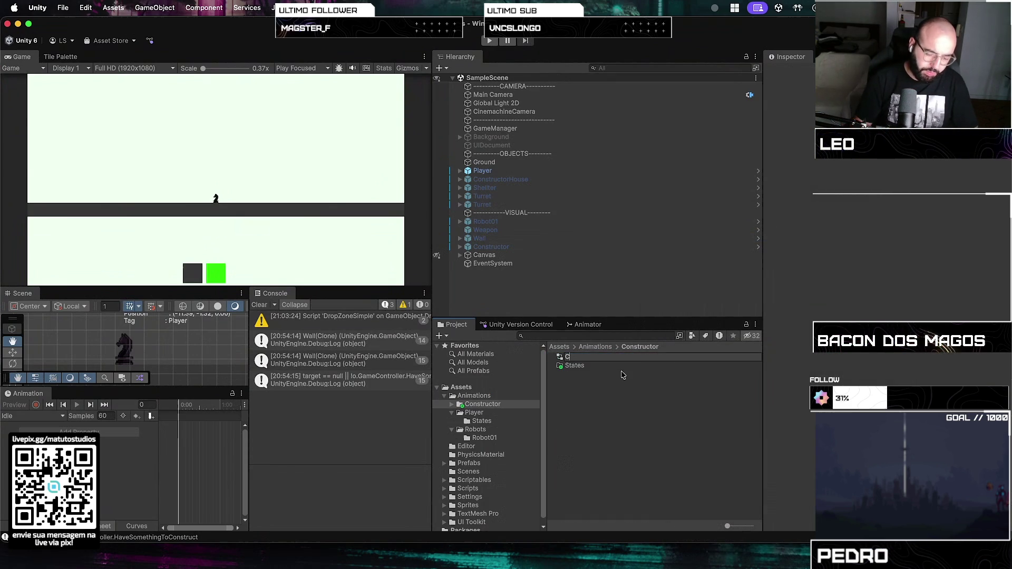
key(Return)
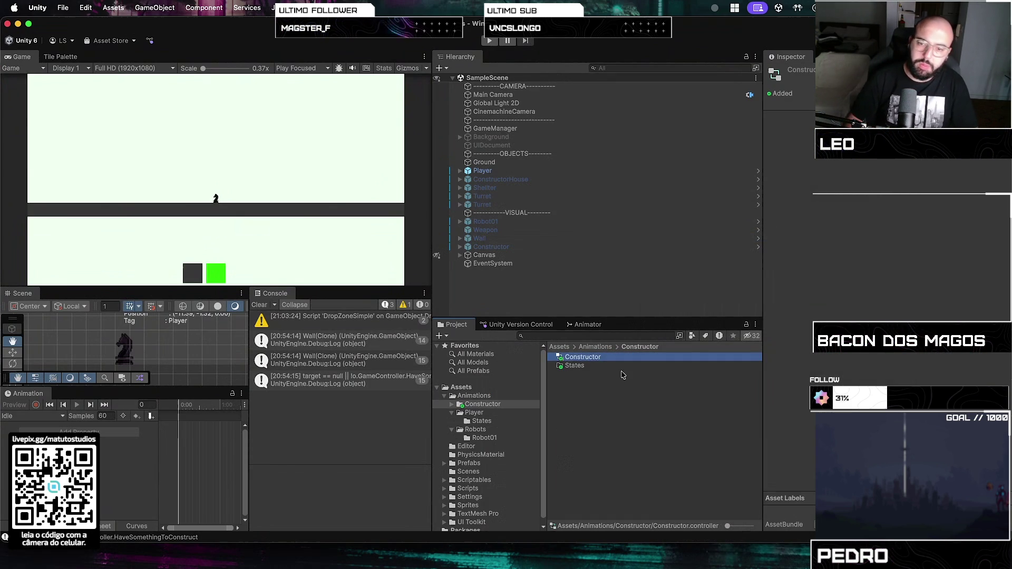
click(589, 367)
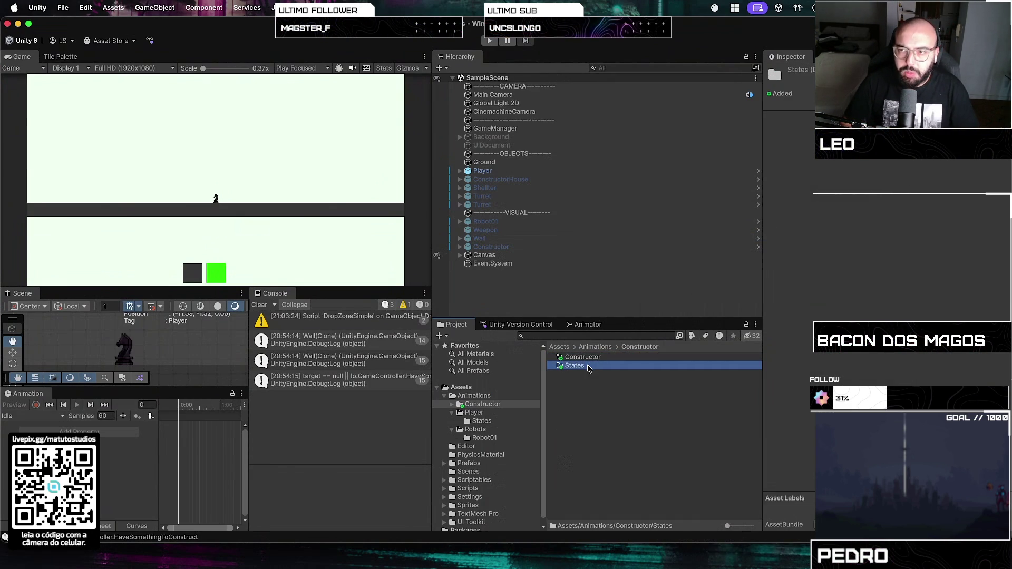
double_click(589, 359)
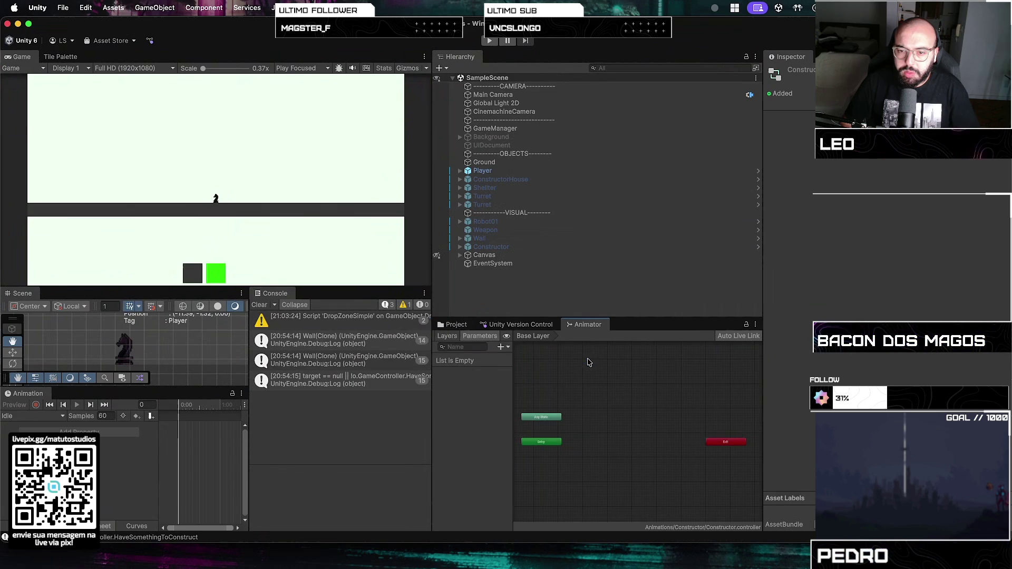
click(527, 325)
- Create an animation clip named Idle in Constructor/States
click(456, 325)
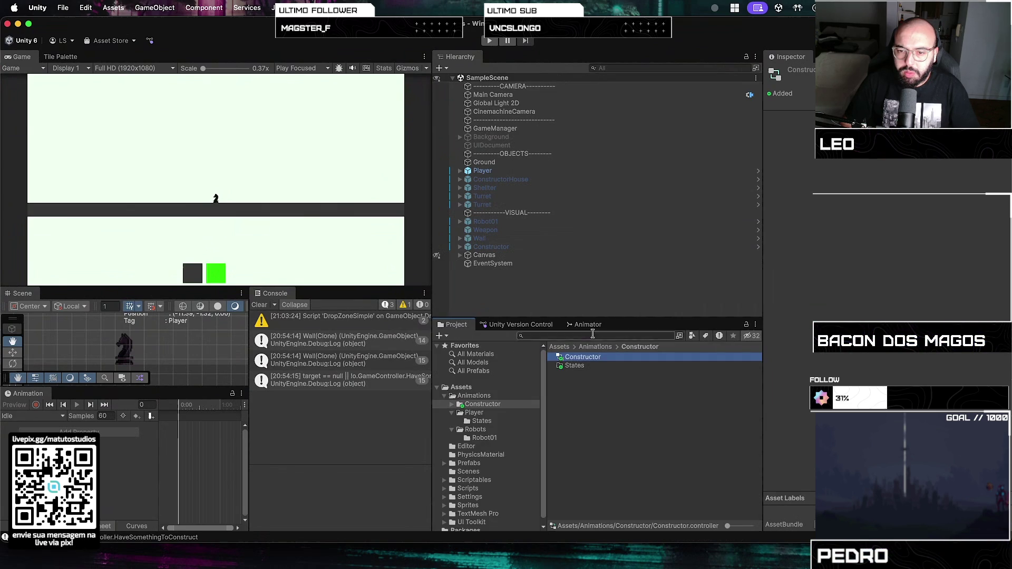
double_click(574, 369)
right_click(574, 387)
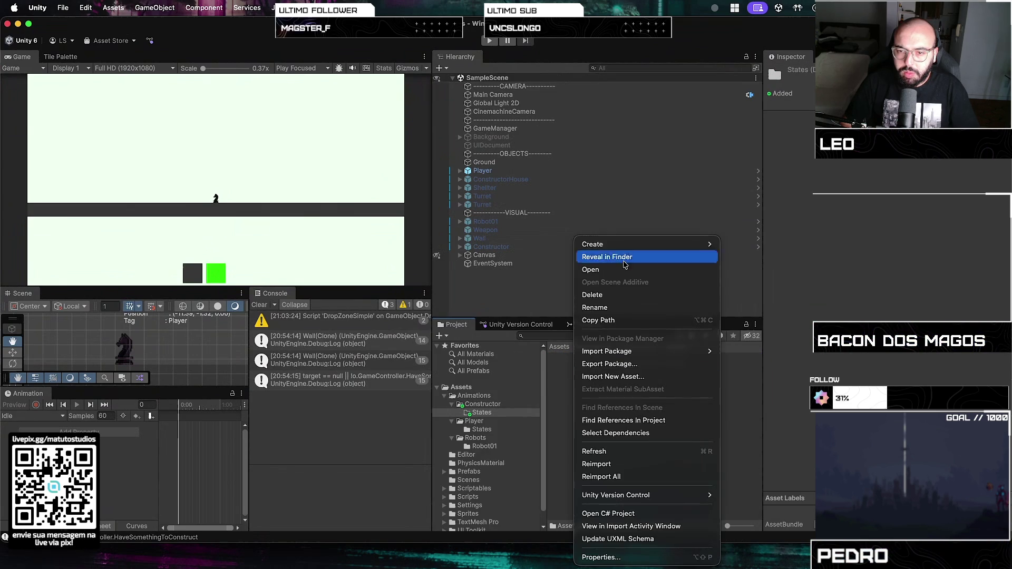
mouse_move(797, 236)
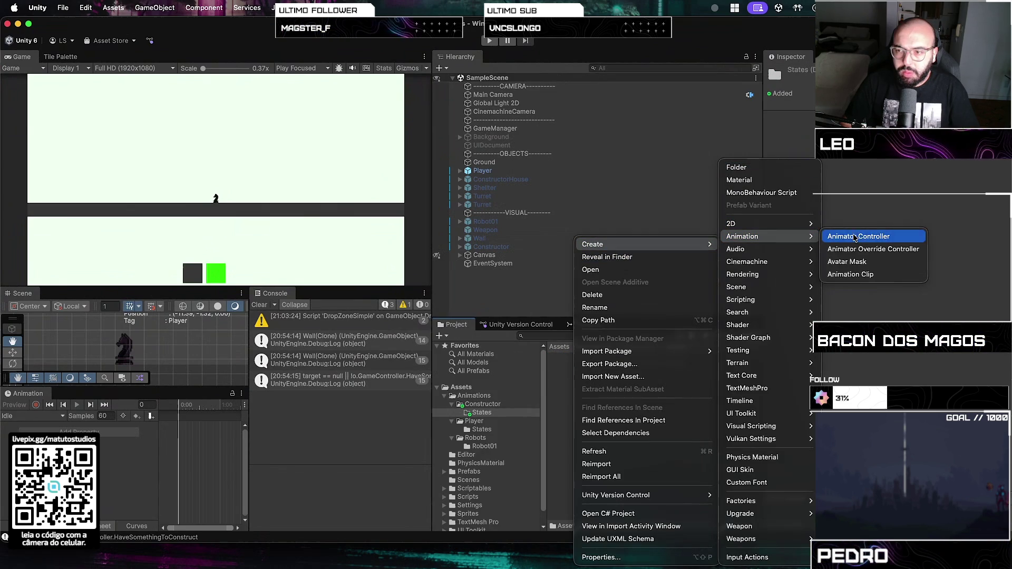
click(878, 275)
text(Idle)
key(Return)
- Create a second animation clip named Walking in the same folder
right_click(662, 433)
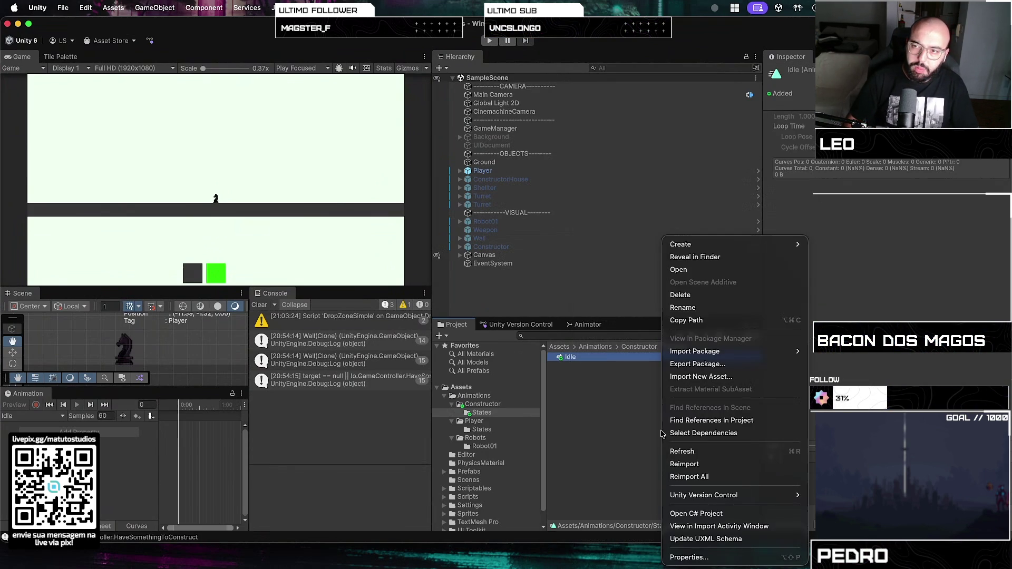
mouse_move(794, 245)
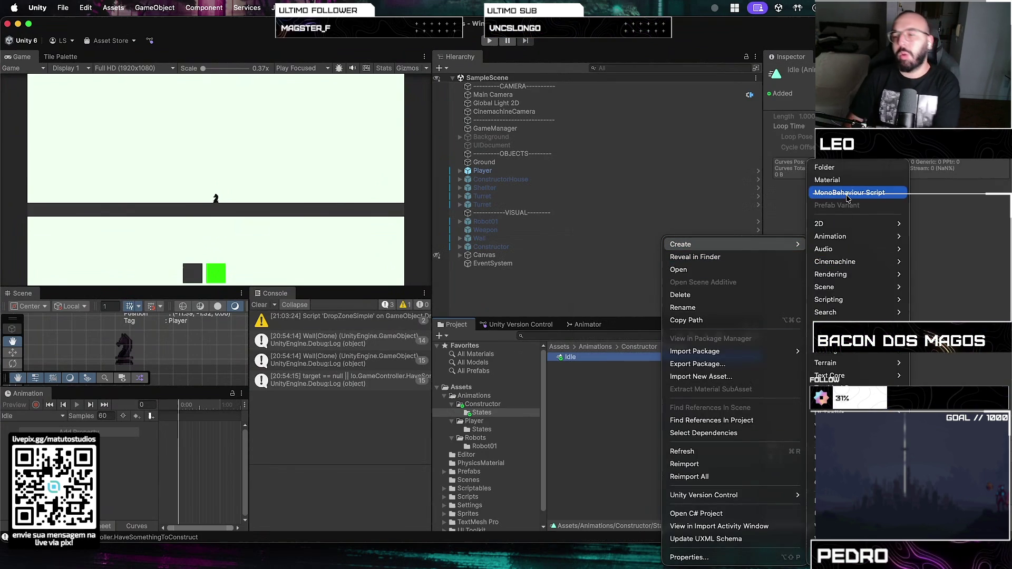
mouse_move(854, 251)
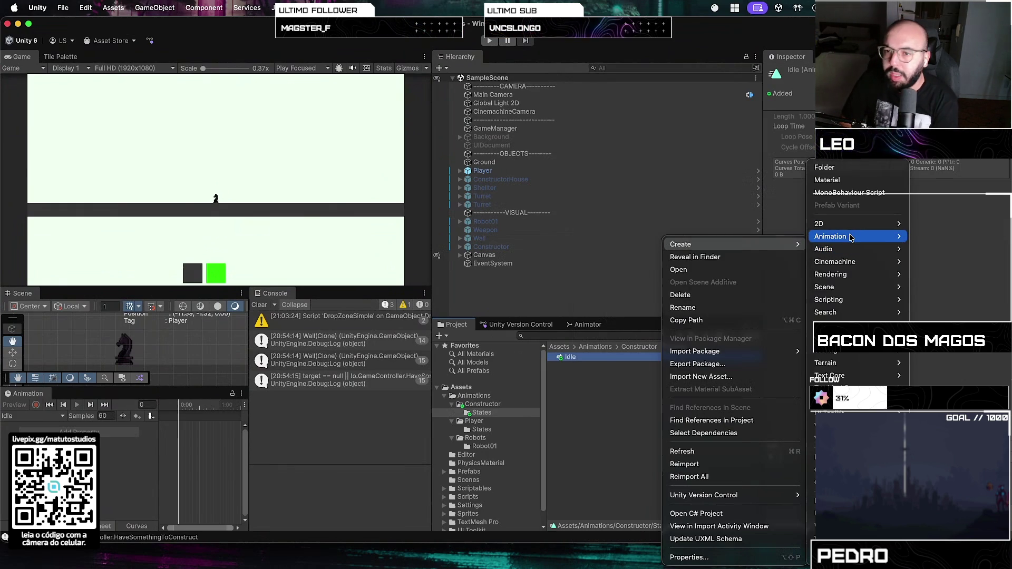
mouse_move(845, 231)
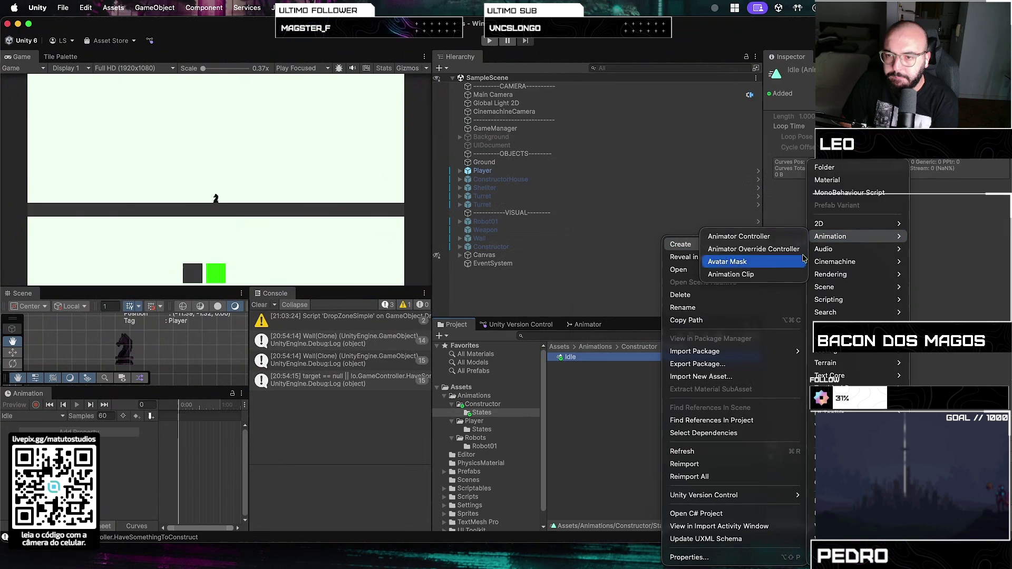
click(767, 278)
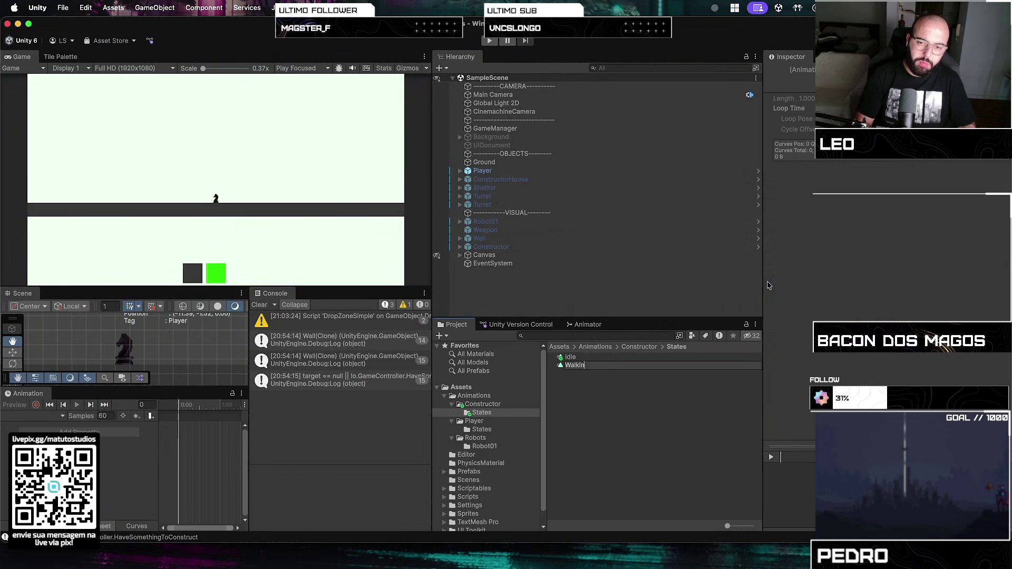
text(g)
key(Return)
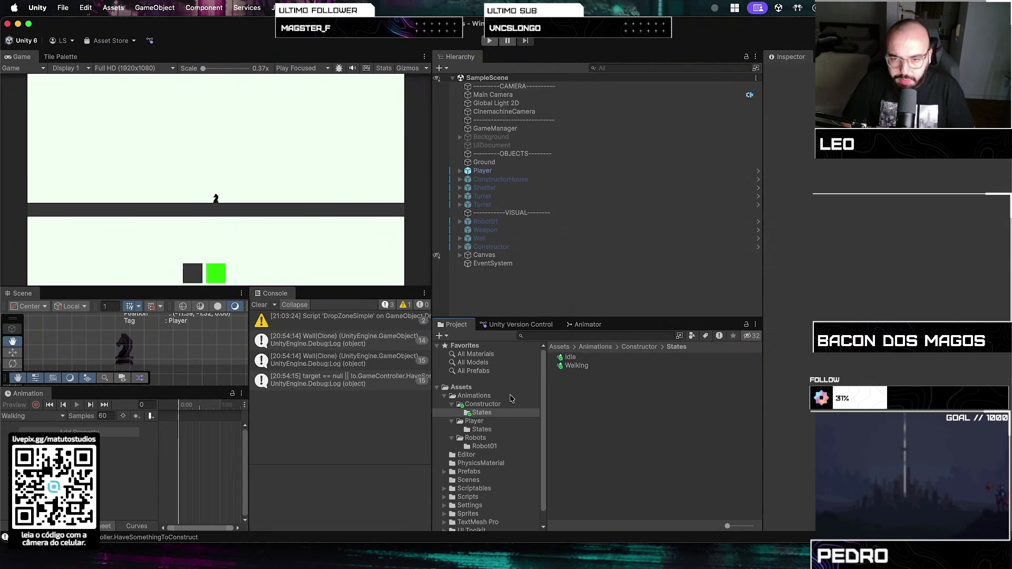
- Browse back into Constructor/States and inspect the Idle and Walking clips
click(494, 405)
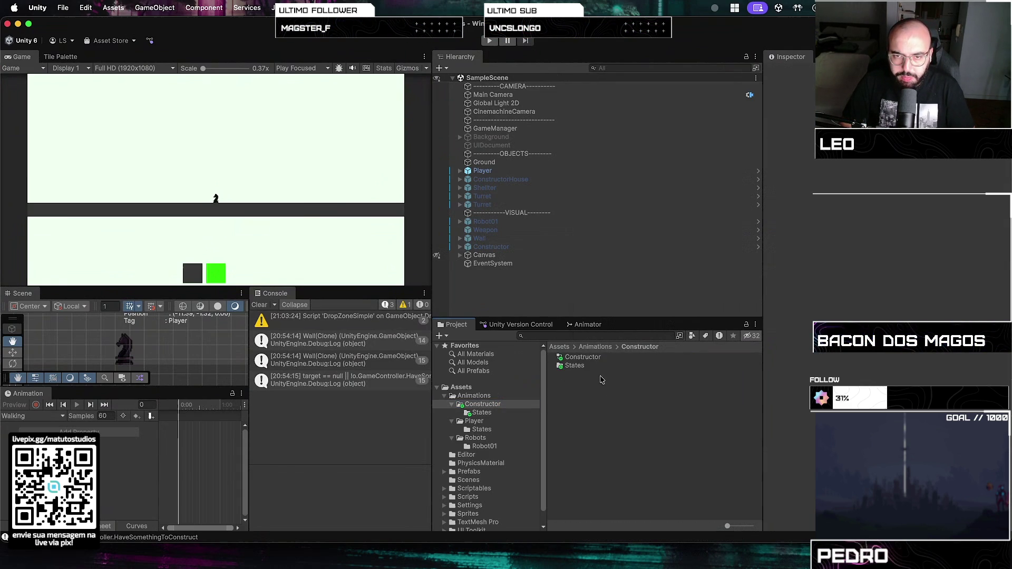
click(583, 358)
drag(470, 415, 476, 402)
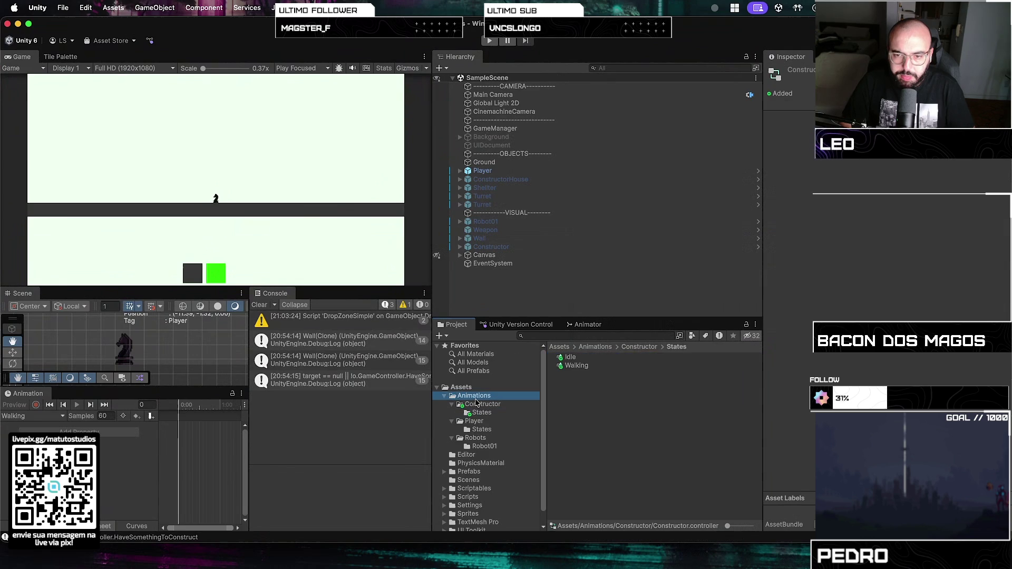
click(478, 404)
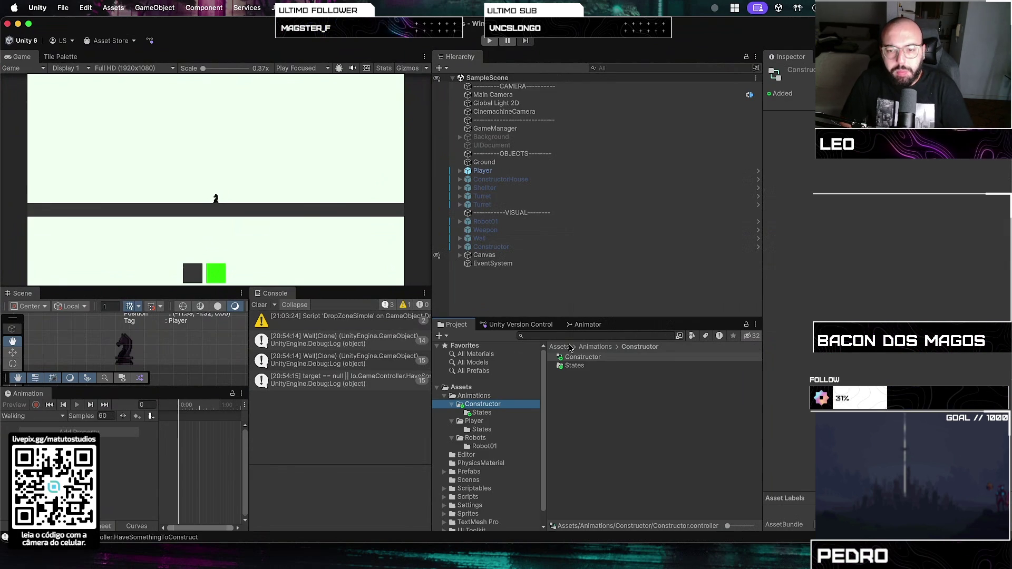
click(580, 357)
click(576, 366)
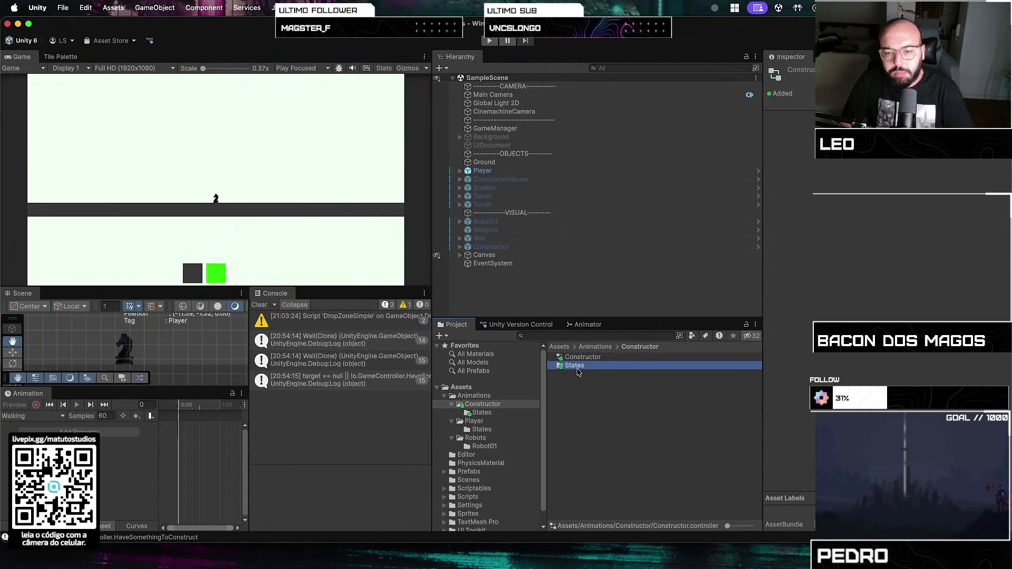
click(579, 358)
click(579, 366)
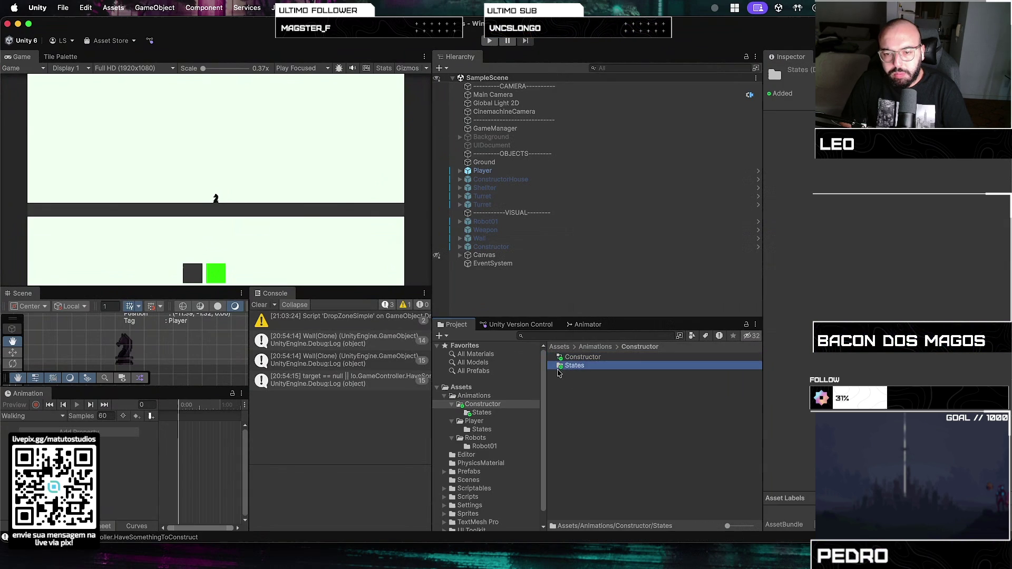
double_click(560, 367)
click(569, 357)
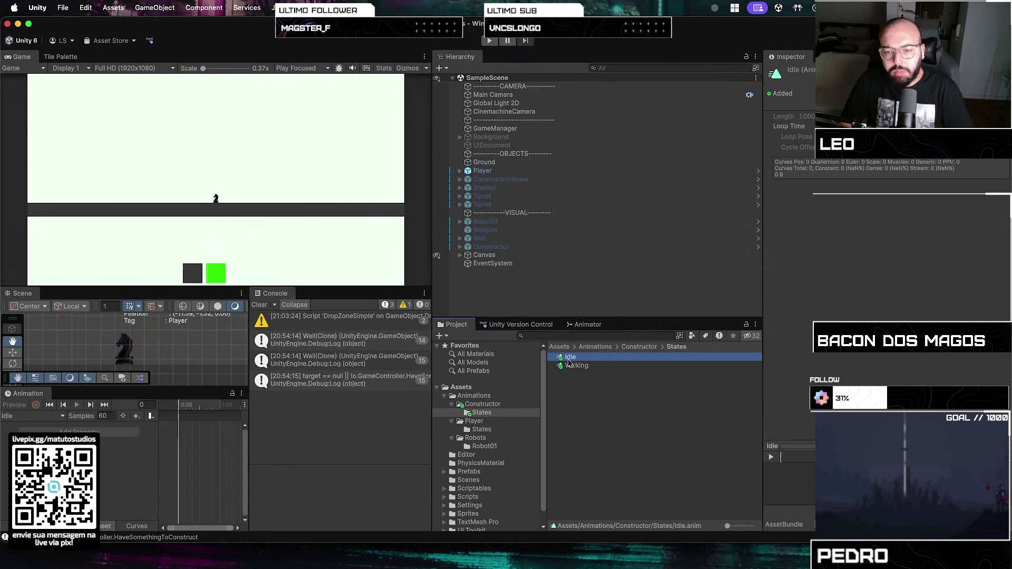
click(568, 368)
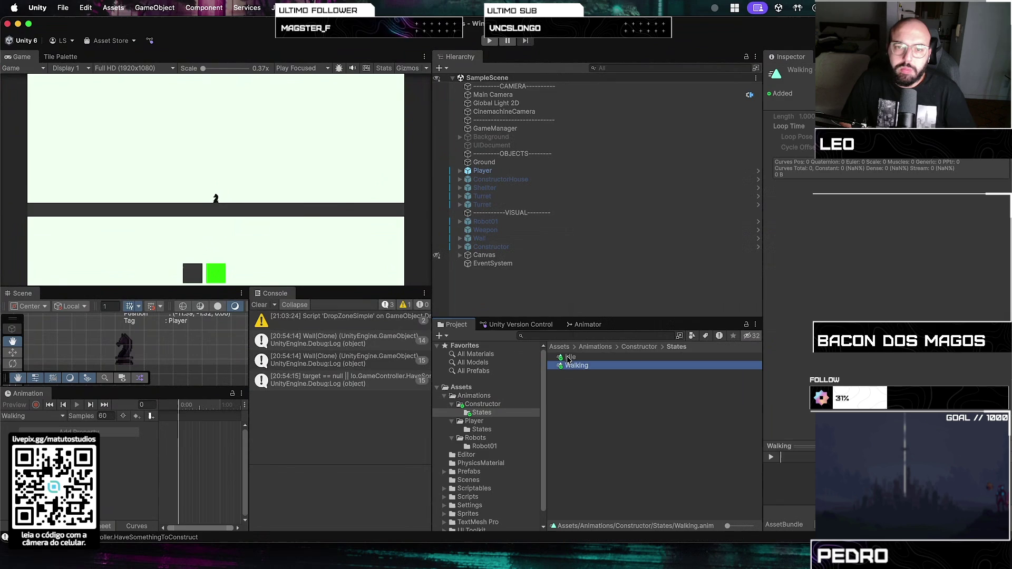
- Open the Constructor prefab and set its Animator Controller to Constructor
click(569, 358)
click(584, 324)
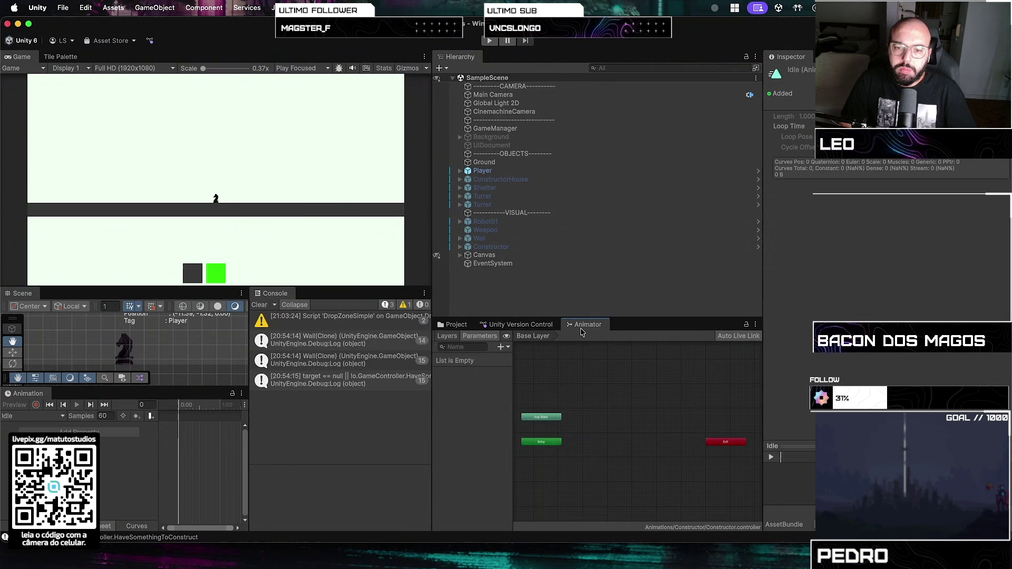
click(733, 248)
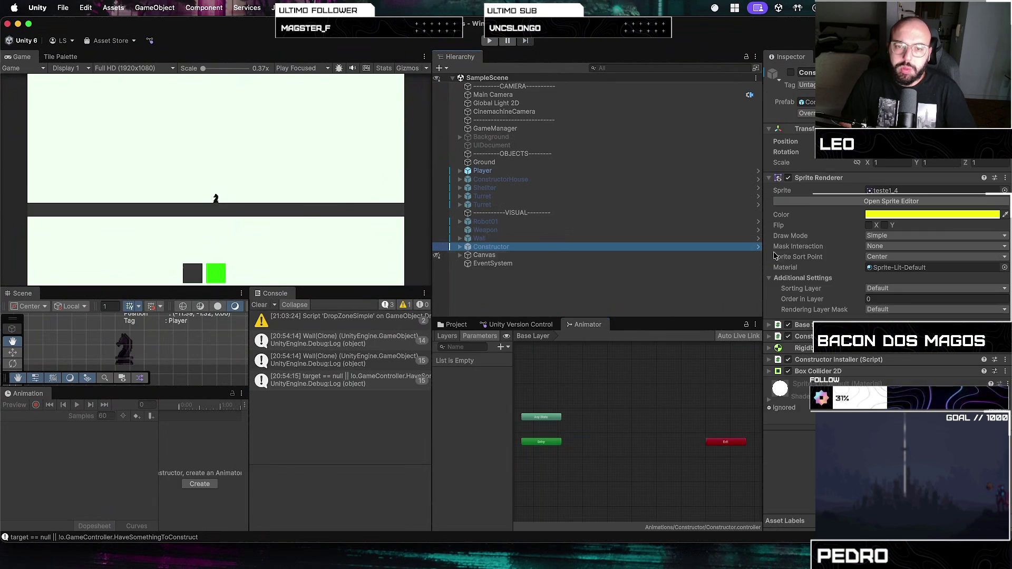
click(758, 247)
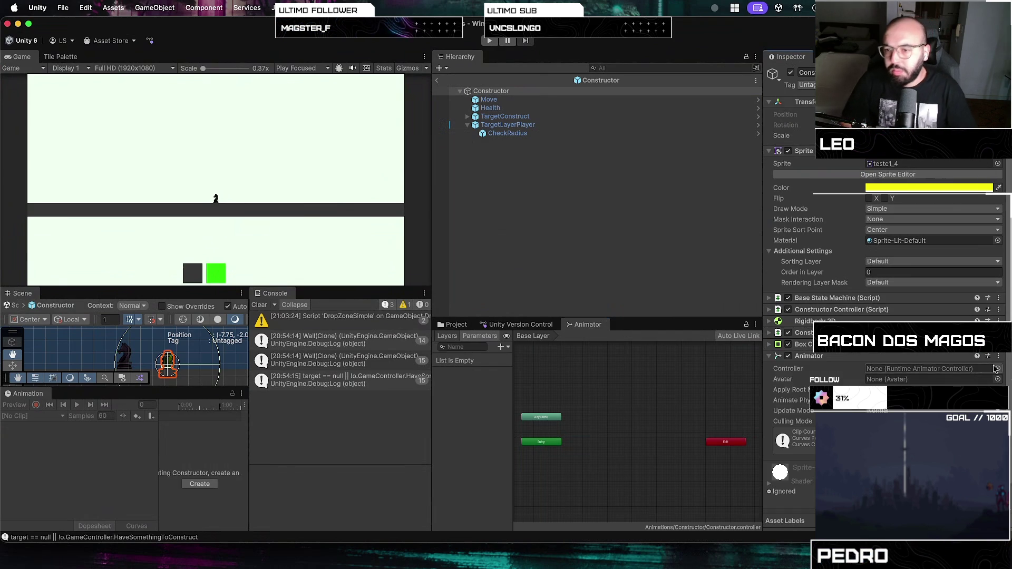
click(997, 369)
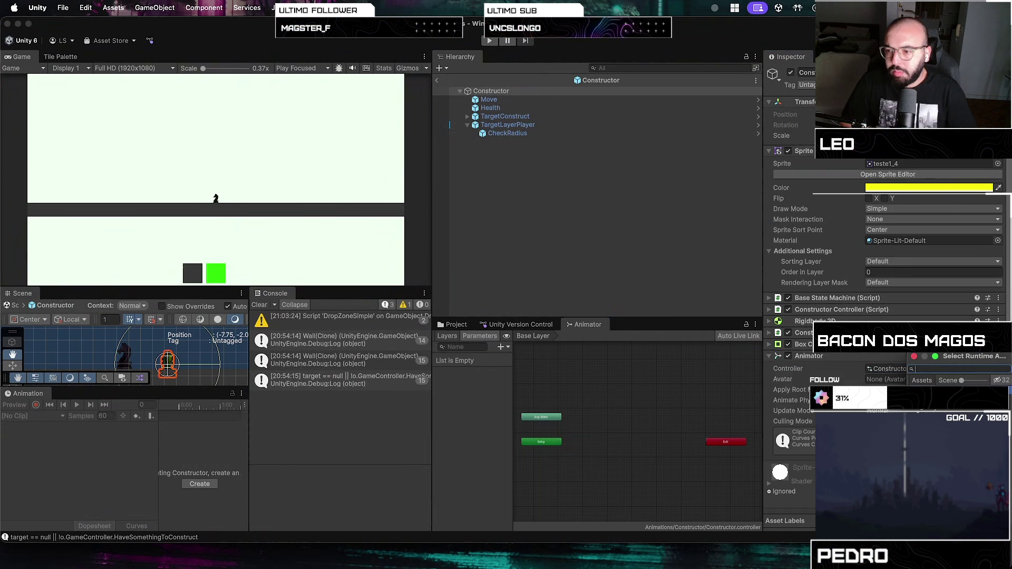
key(Down)
key(Return)
- Show the Constructor controller's graph and dock the Animator beside the Animation window
click(648, 400)
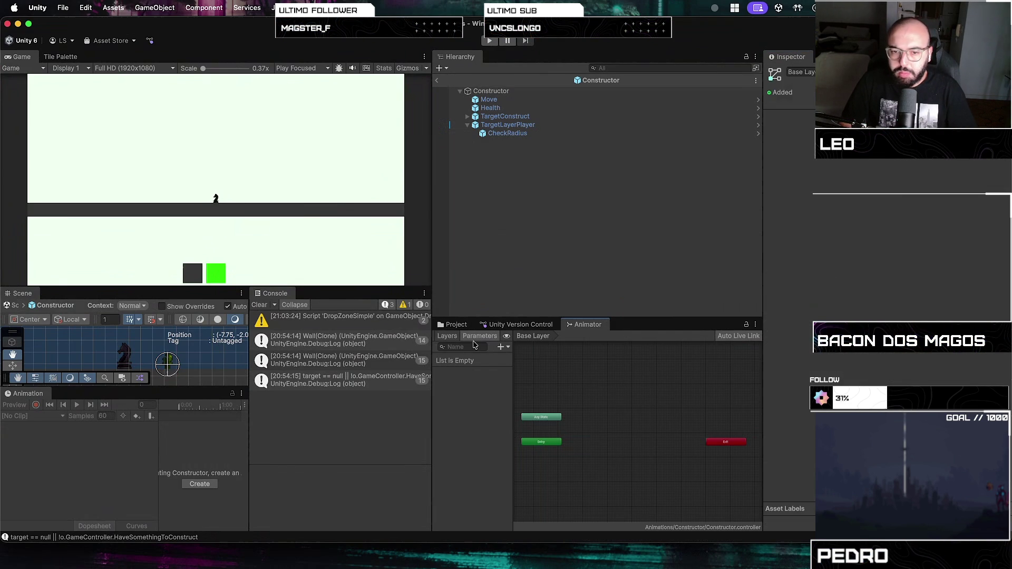
click(486, 92)
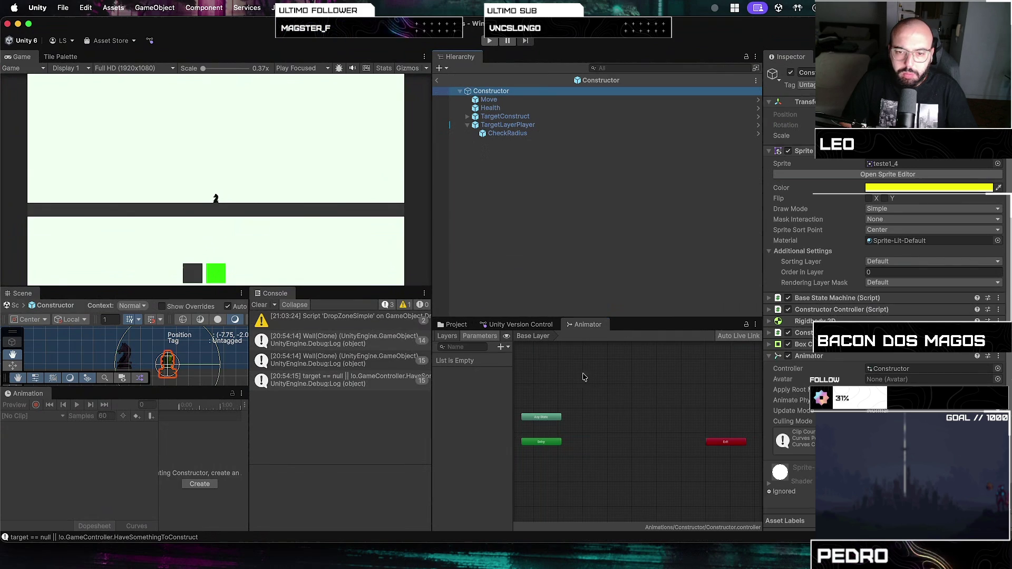
click(442, 326)
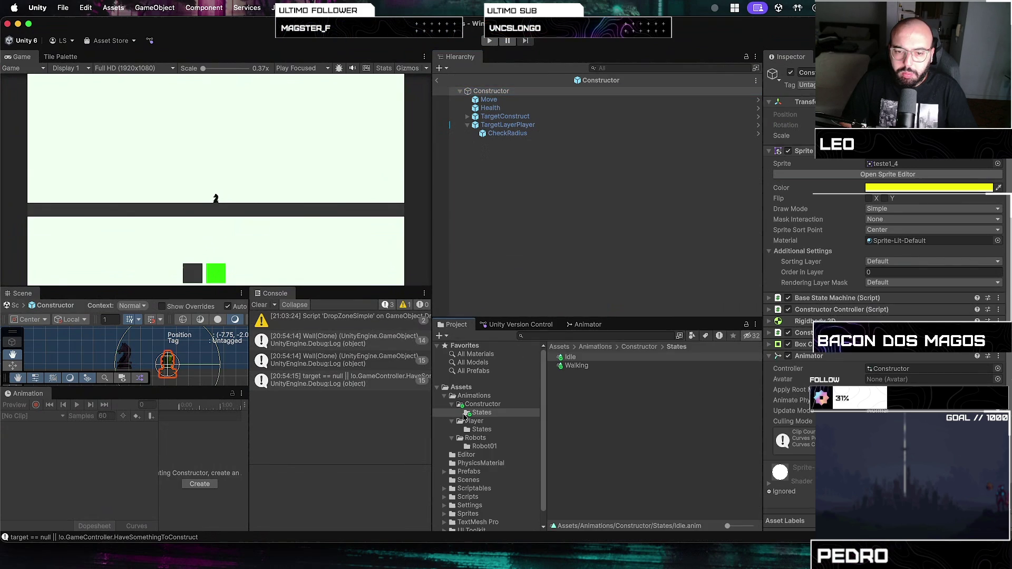
click(482, 404)
double_click(572, 366)
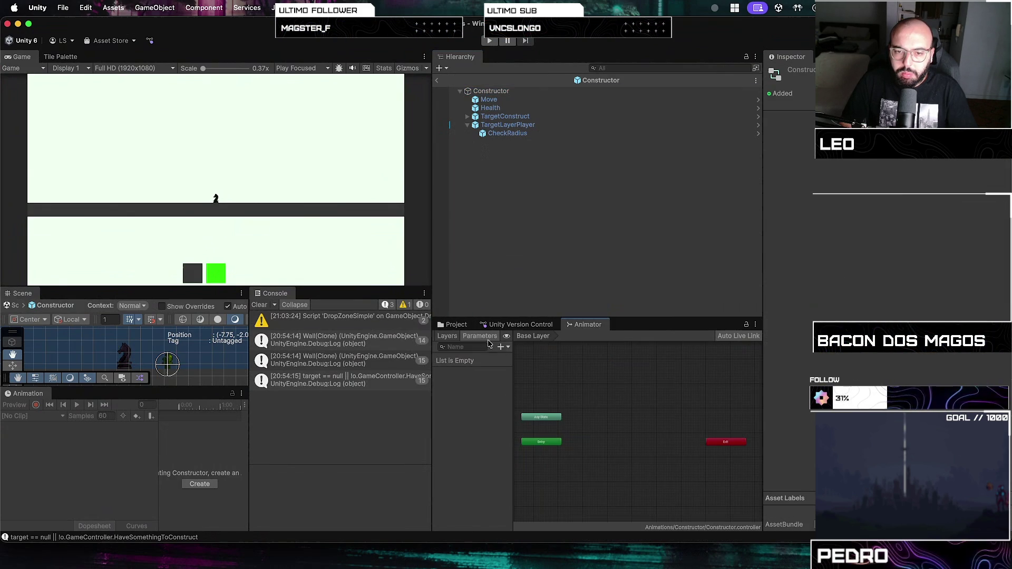
click(452, 325)
click(579, 367)
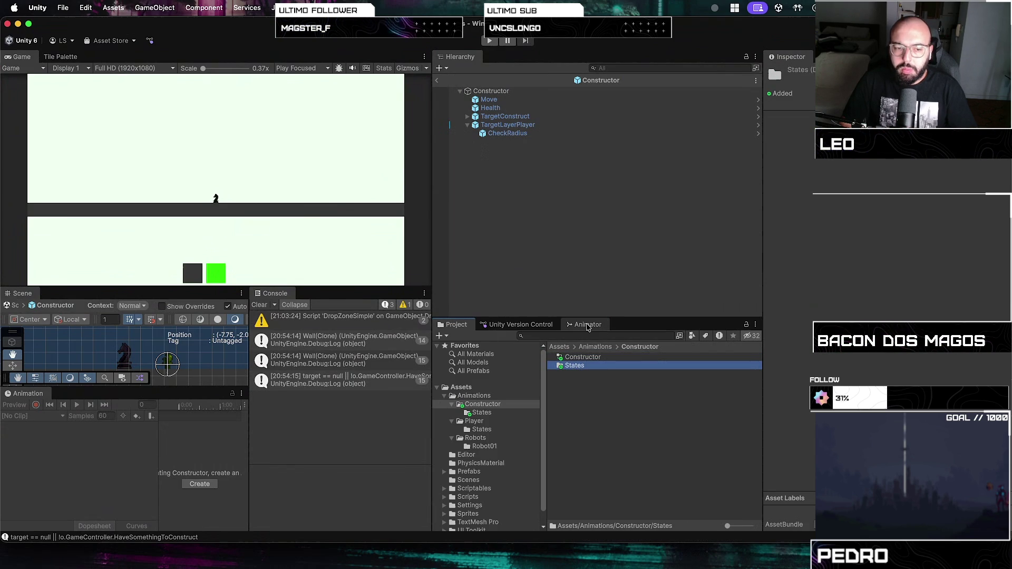
mouse_move(588, 328)
mouse_down()
mouse_move(121, 437)
mouse_move(137, 396)
mouse_move(92, 393)
mouse_up()
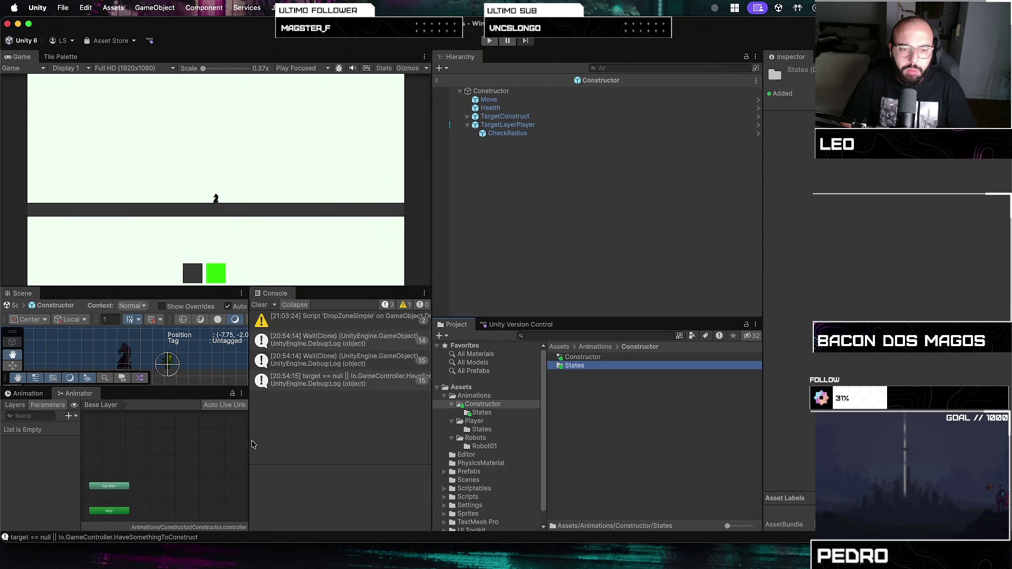
- Add the Idle and Walking clips to the Animator graph as states
mouse_move(250, 441)
mouse_down()
mouse_move(334, 441)
mouse_move(292, 441)
mouse_up()
drag(429, 395, 493, 390)
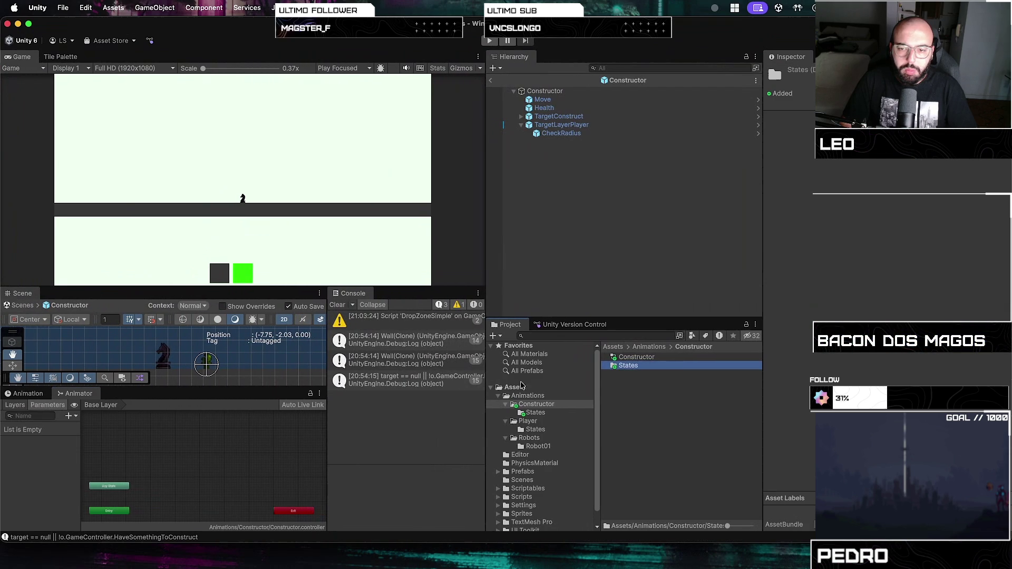
double_click(628, 367)
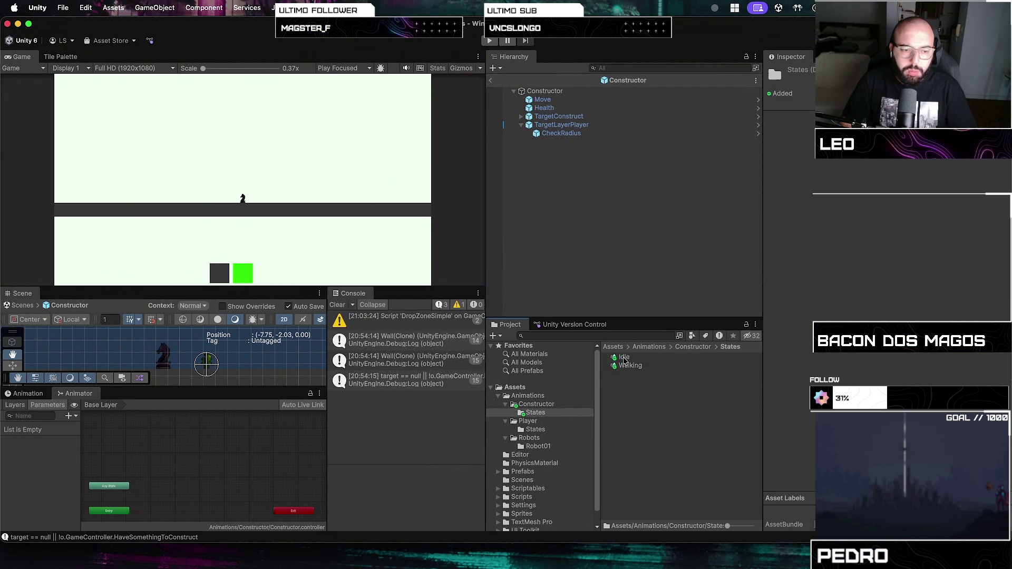
drag(624, 360, 179, 527)
drag(171, 503, 172, 504)
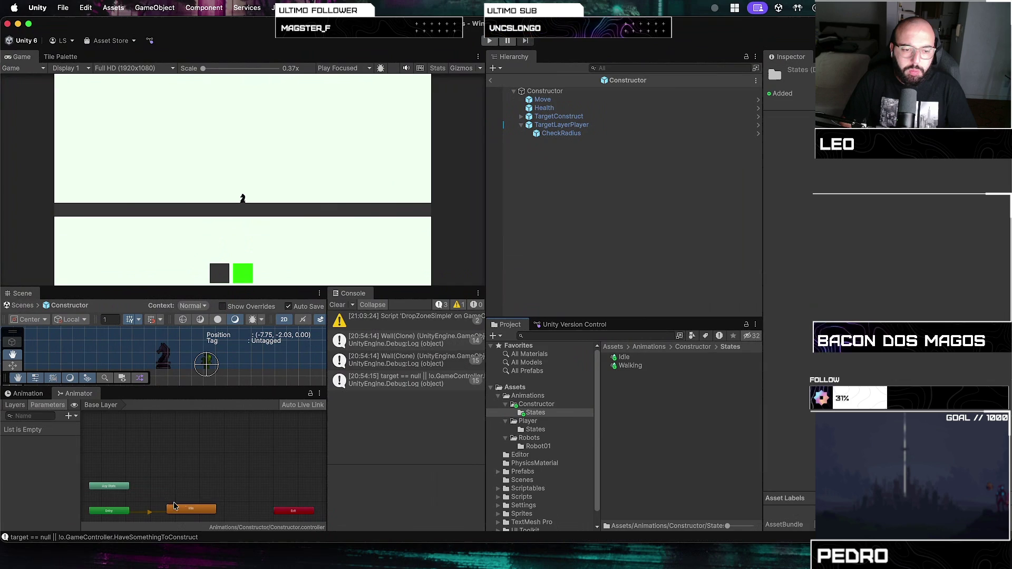
drag(630, 365, 262, 470)
- Make transitions from Idle to Walking and from Walking back to Idle
right_click(208, 507)
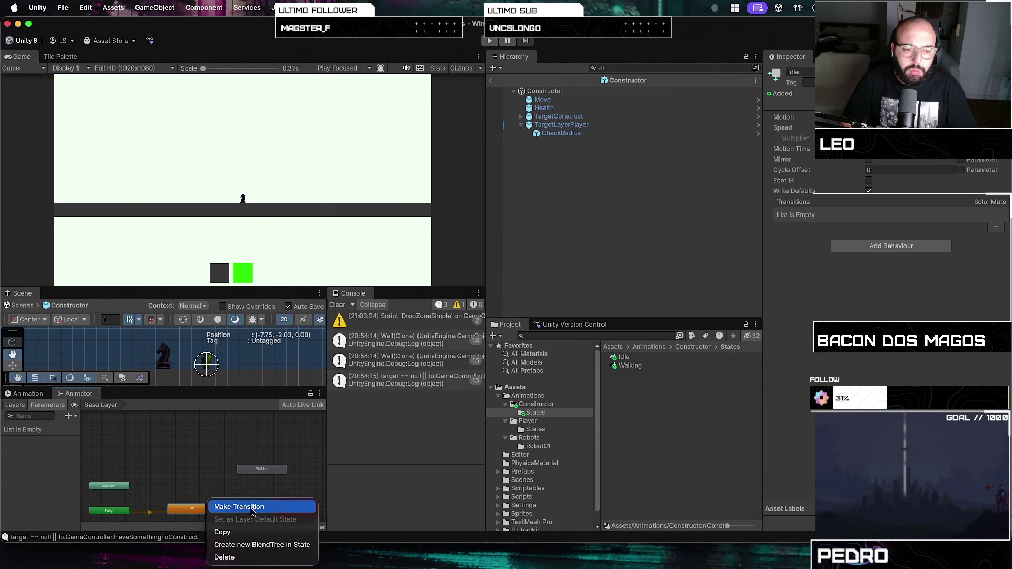
click(238, 506)
click(245, 474)
right_click(245, 474)
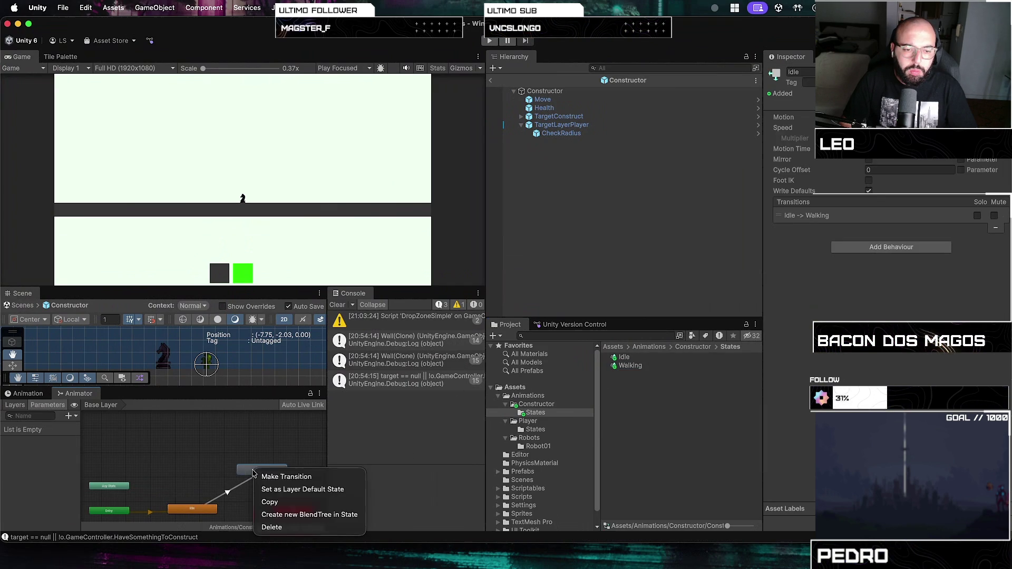
click(258, 478)
click(194, 509)
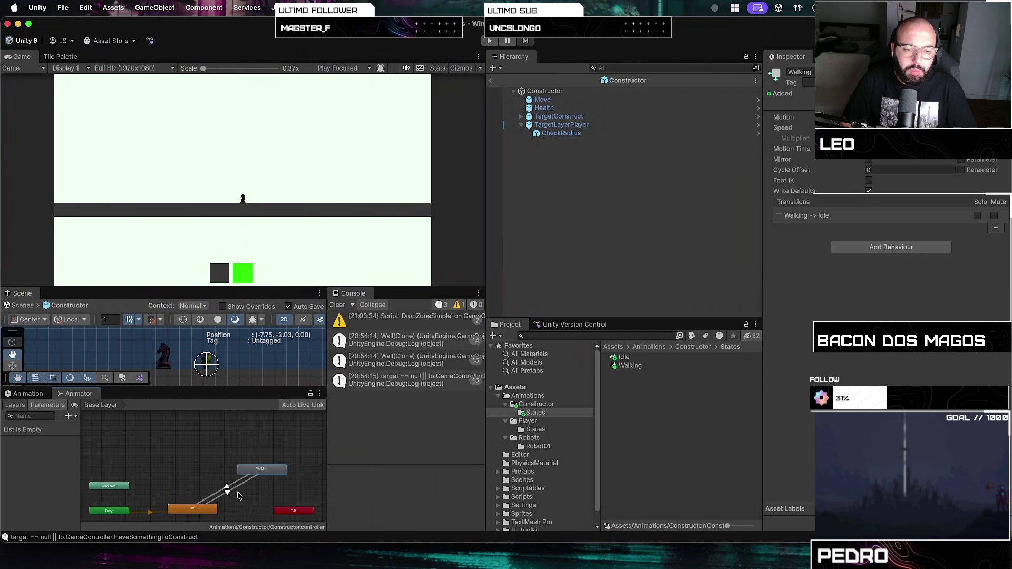
click(193, 509)
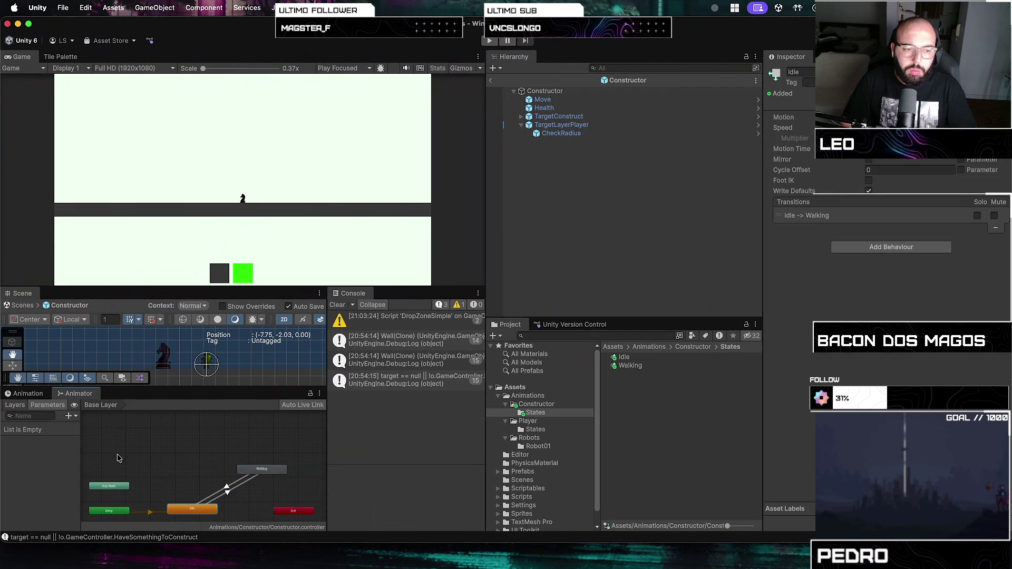
click(184, 451)
- Add a Bool parameter named IsWalking to the Constructor controller
click(69, 416)
click(82, 456)
text(IsWalking)
key(Return)
click(70, 415)
click(182, 474)
- On Idle→Walking, turn off Has Exit Time and add condition IsWalking true
click(227, 491)
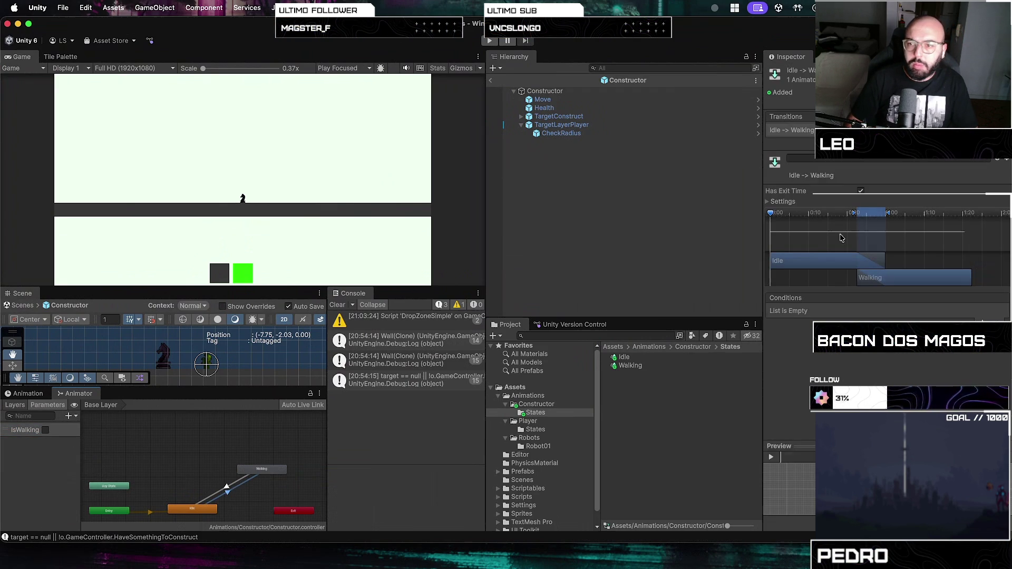
click(861, 191)
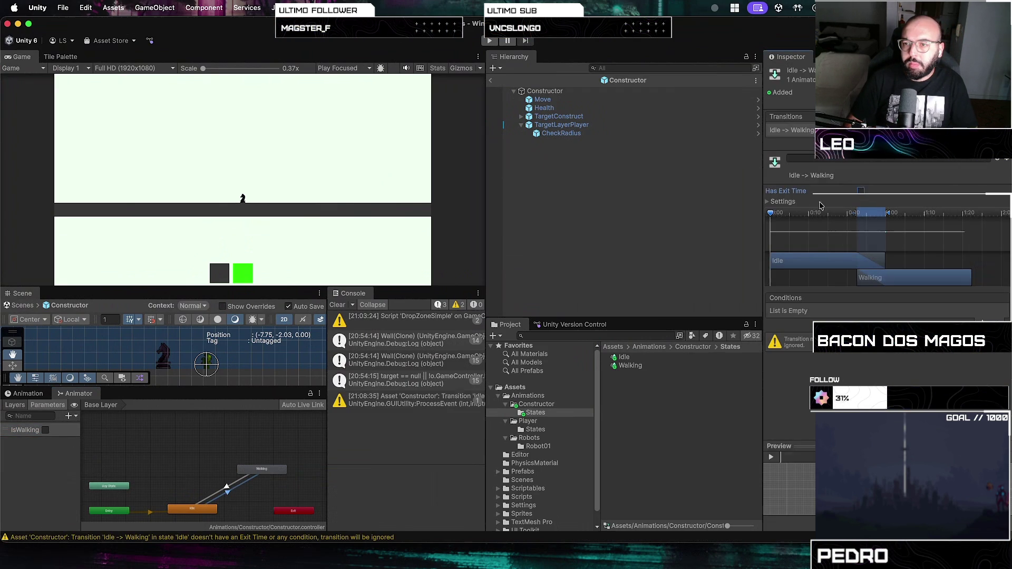
click(780, 202)
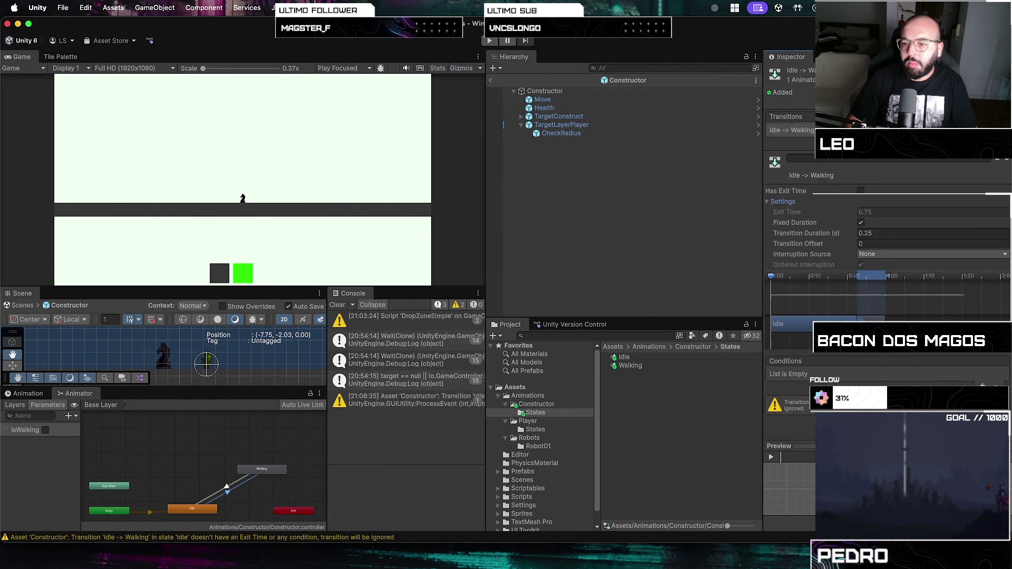
click(983, 384)
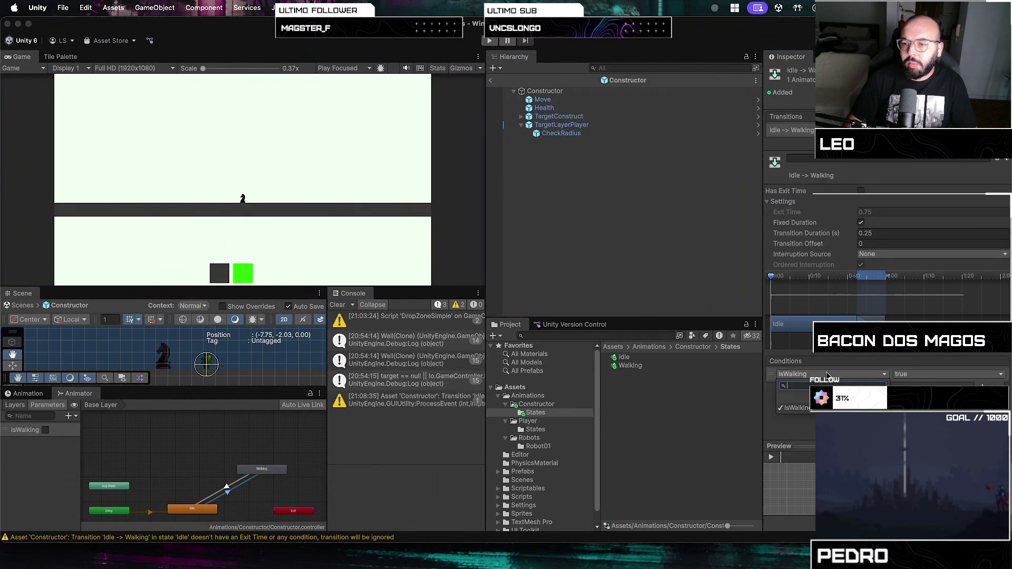
click(908, 380)
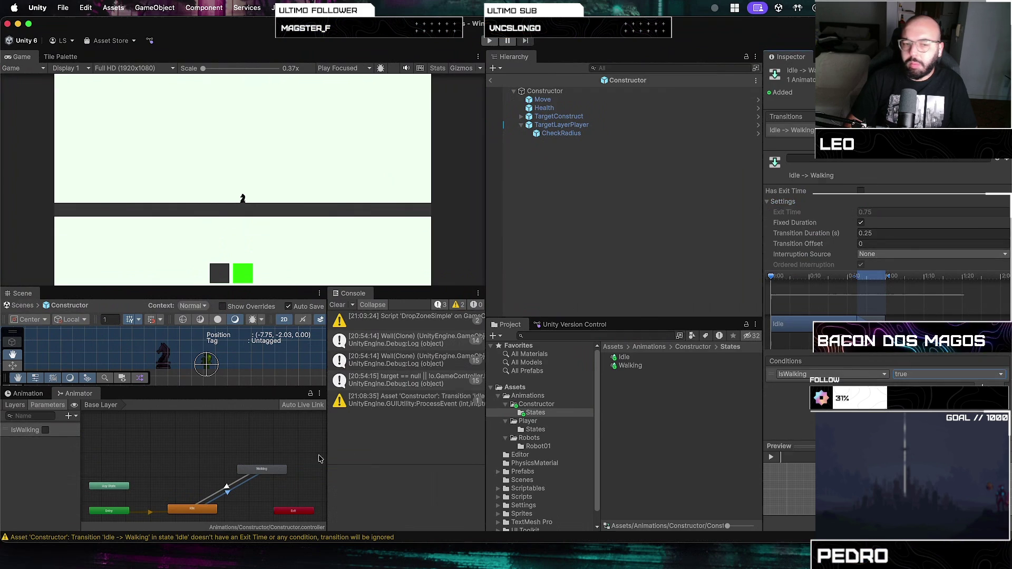
- On Walking→Idle, turn off Has Exit Time and add condition IsWalking false
click(238, 483)
click(860, 191)
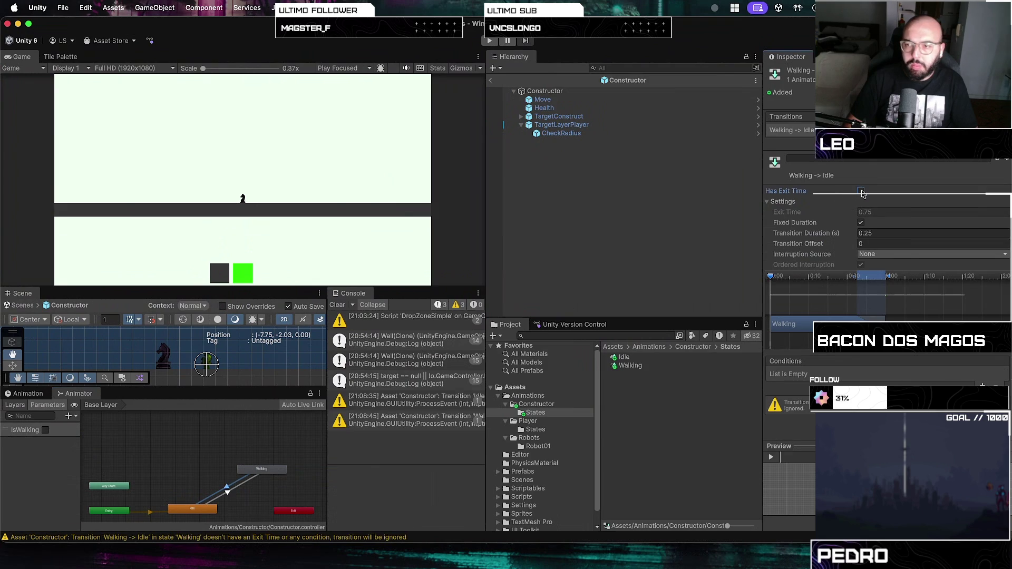
click(983, 386)
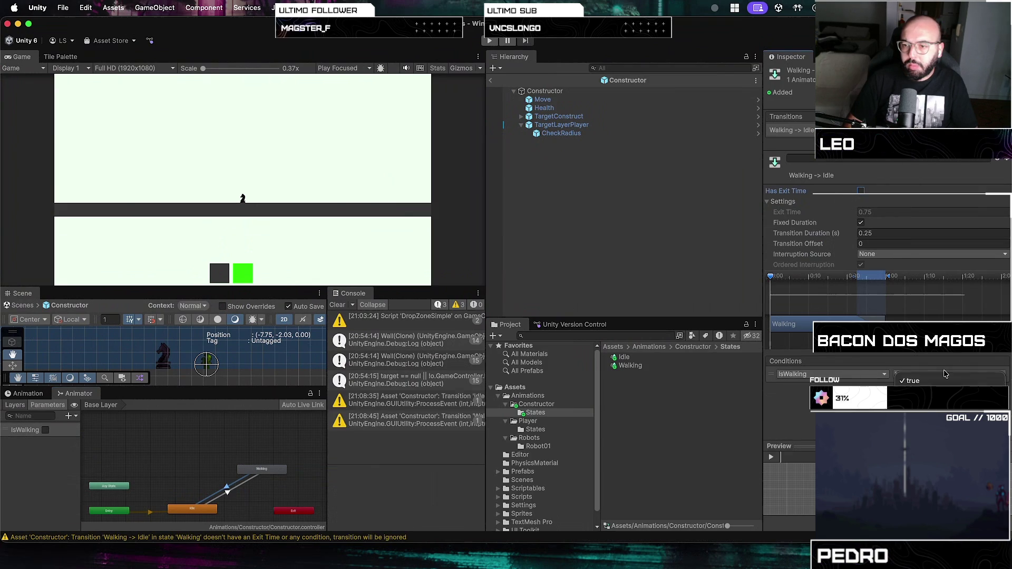
click(223, 513)
click(109, 486)
click(205, 511)
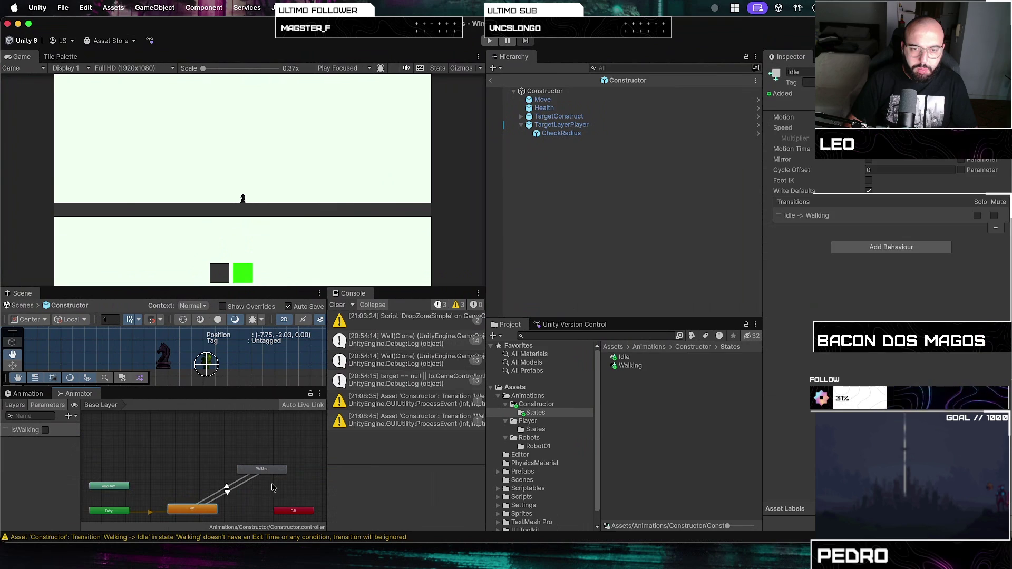
click(262, 469)
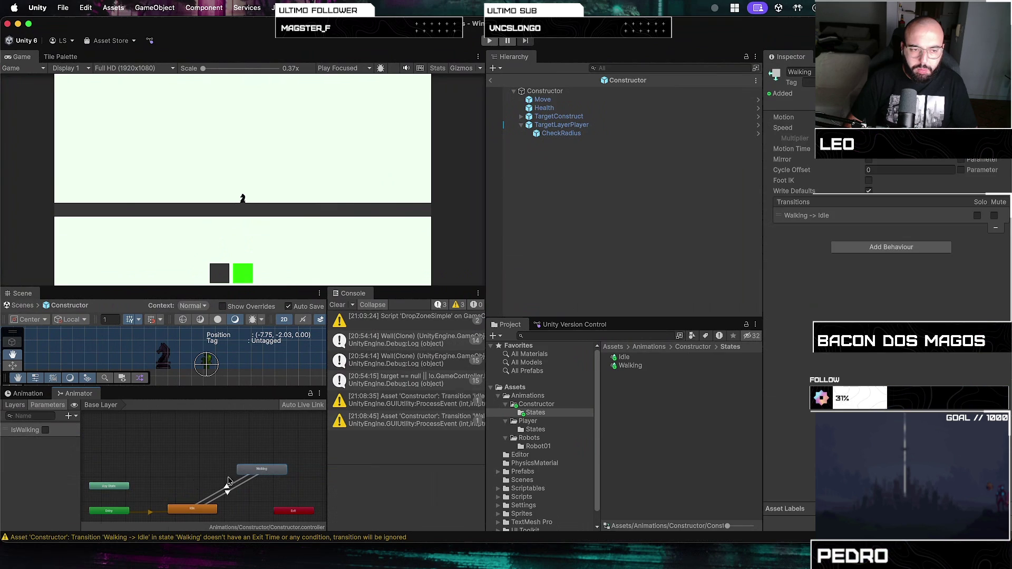
click(558, 89)
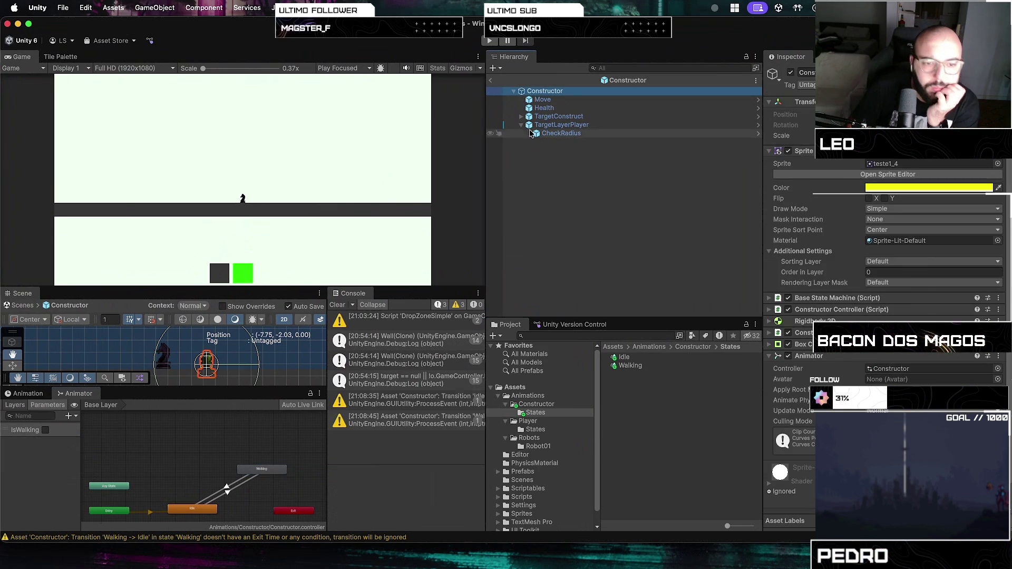
- Show Assets/Sprites with horse_walking collapsed, and open a Finder recent-files window
scroll(209, 372, up, 5)
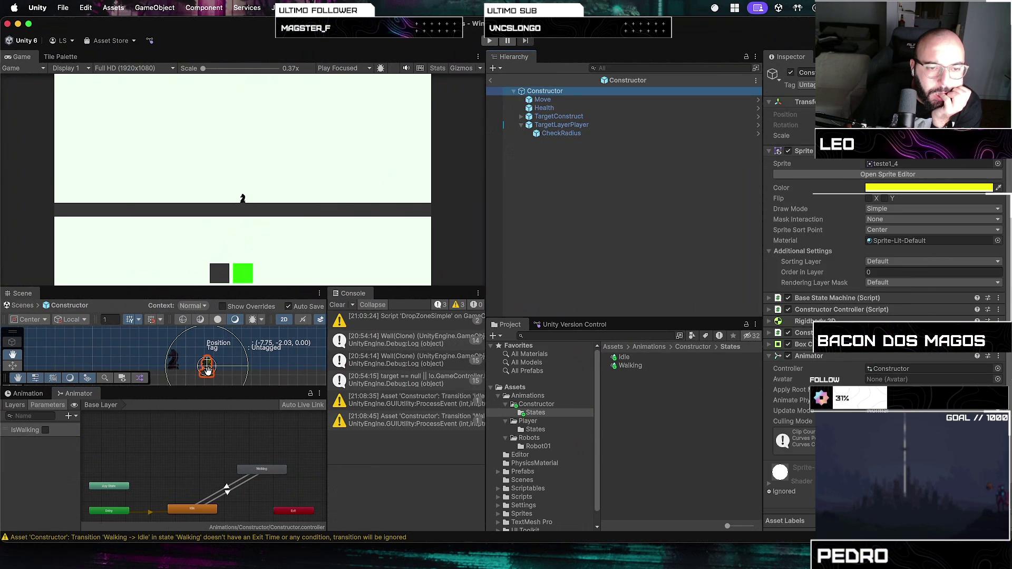
scroll(208, 372, down, 3)
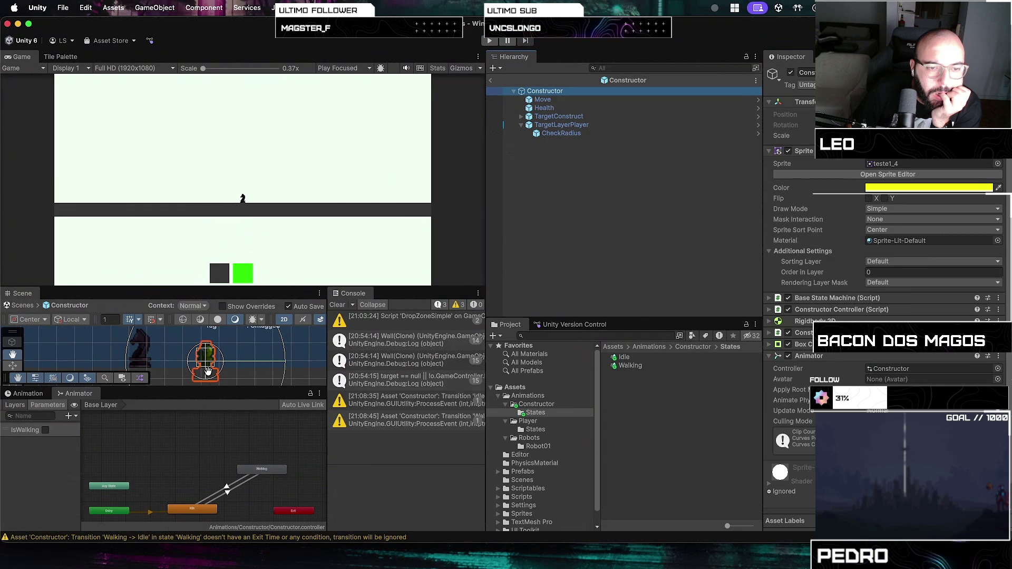
scroll(209, 372, up, 3)
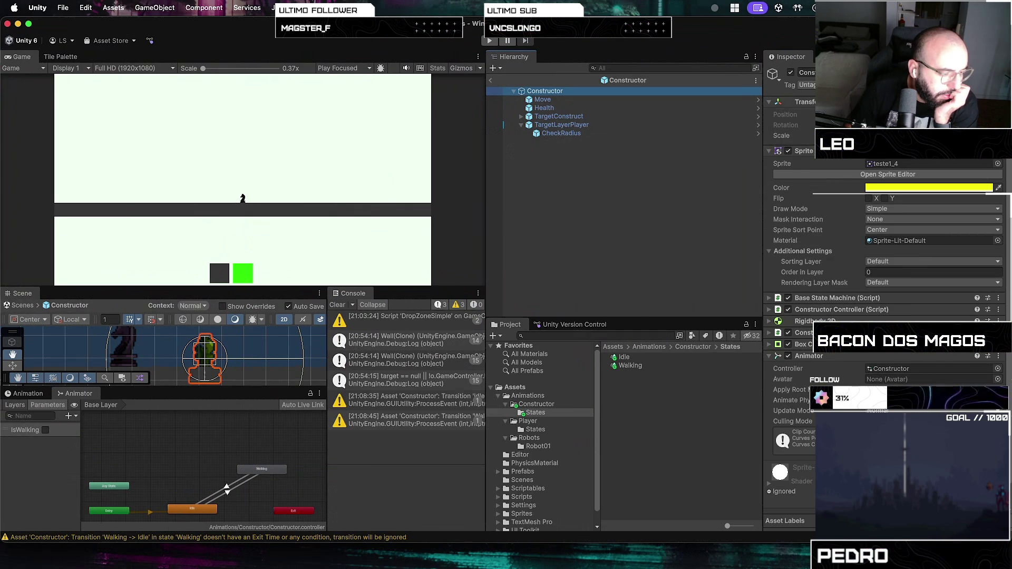
key(super+Tab)
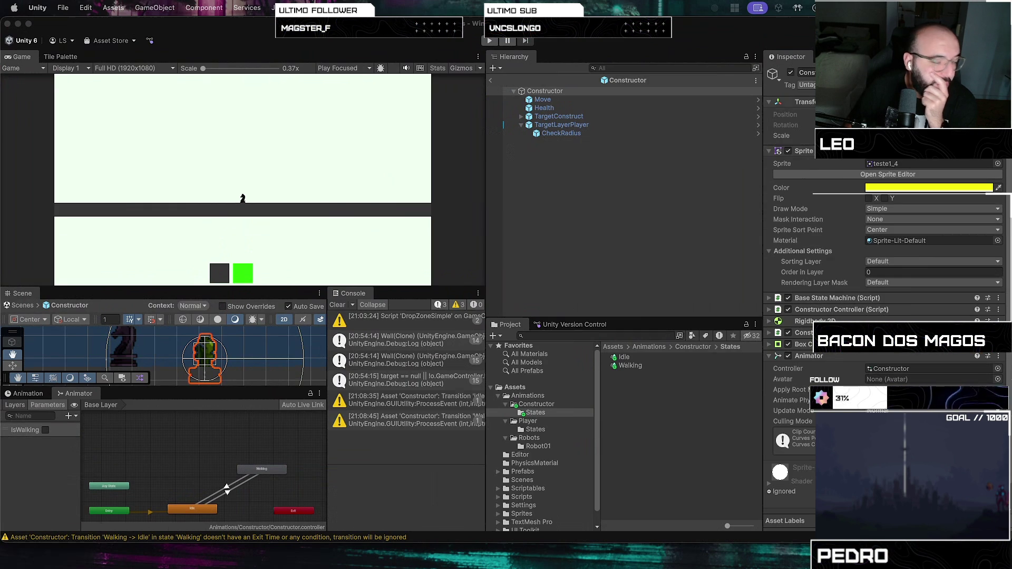
scroll(543, 463, down, 1)
click(521, 482)
click(521, 499)
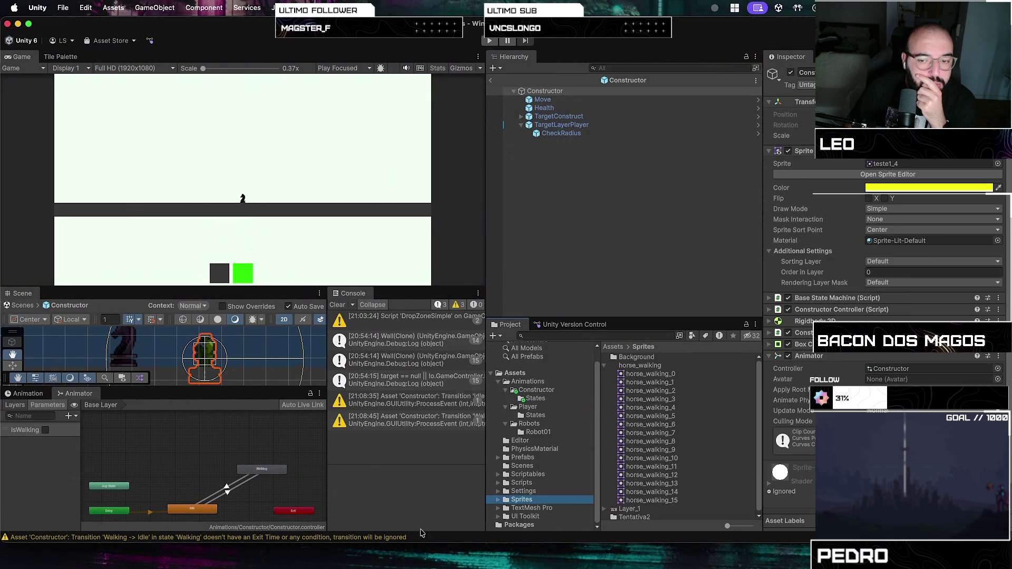
click(604, 366)
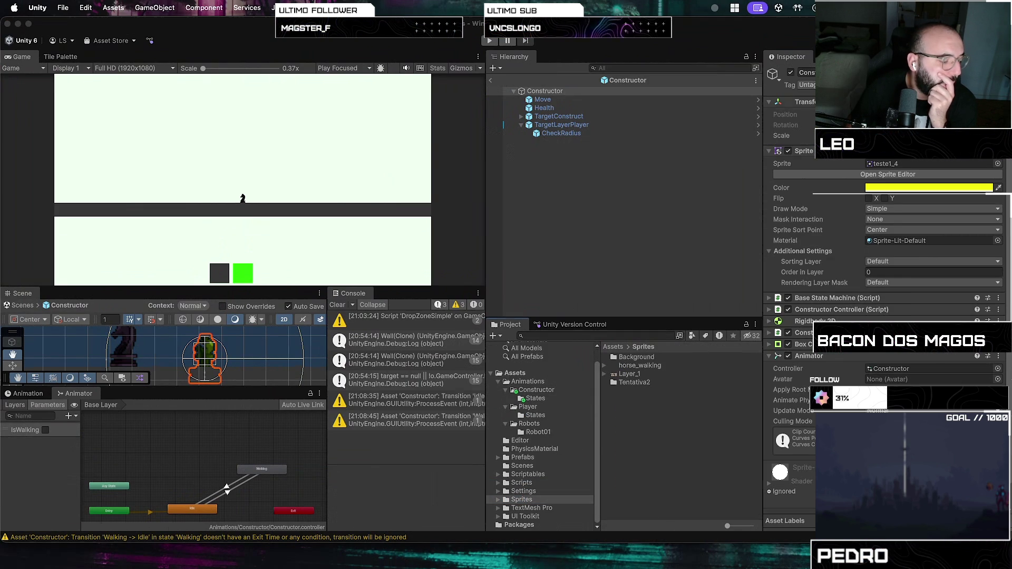
click(358, 556)
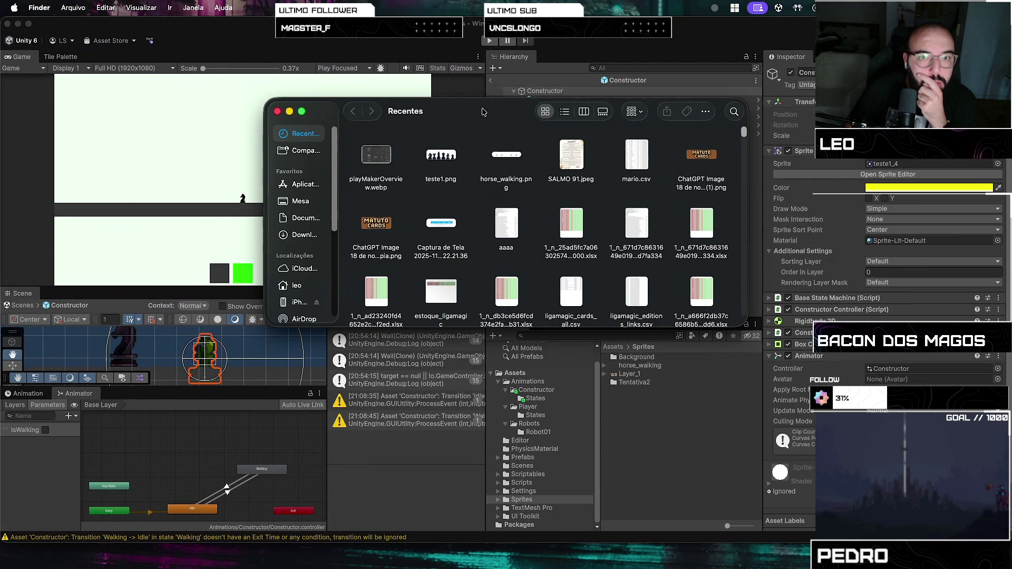
- Close the Finder recent-files window with Cmd+W
key(super+w)
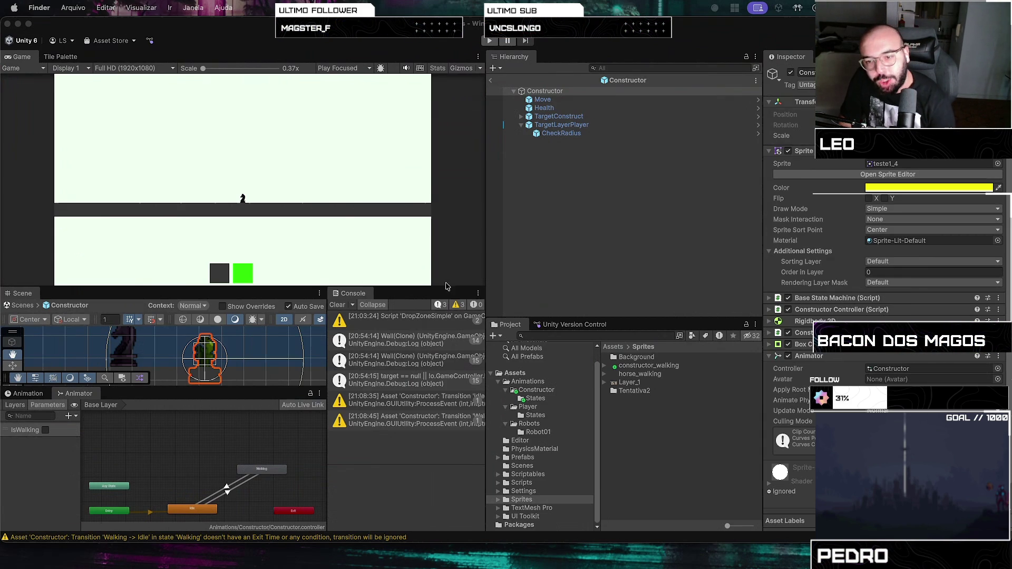
- Preview the constructor_walking frames and assign constructor_walking_0 as the Constructor's sprite
click(663, 373)
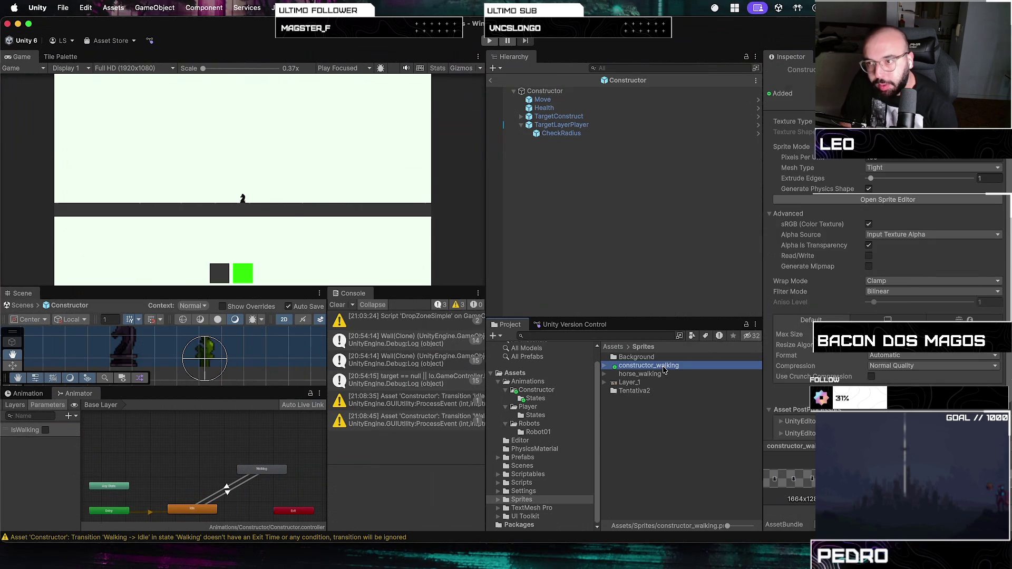
click(604, 366)
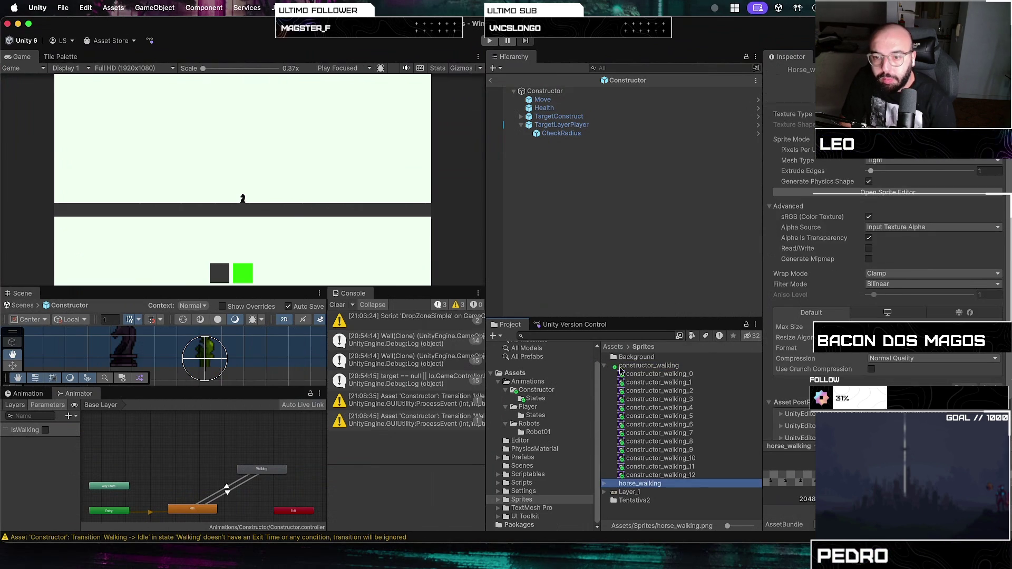
click(613, 367)
key(Down)
key(Down)
key(Down)
key(Down)
key(Down)
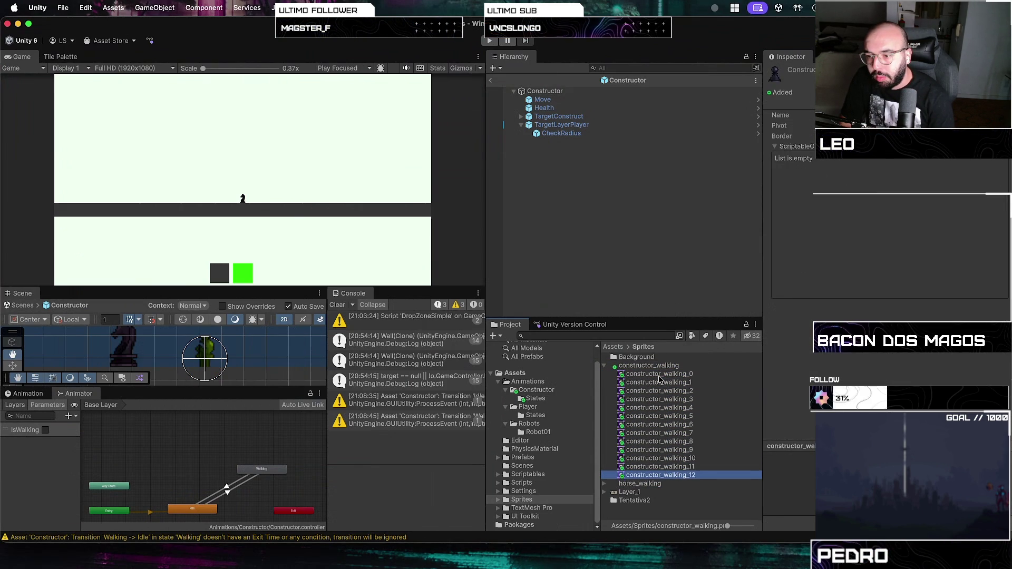
key(Up)
key(Up)
key(Up)
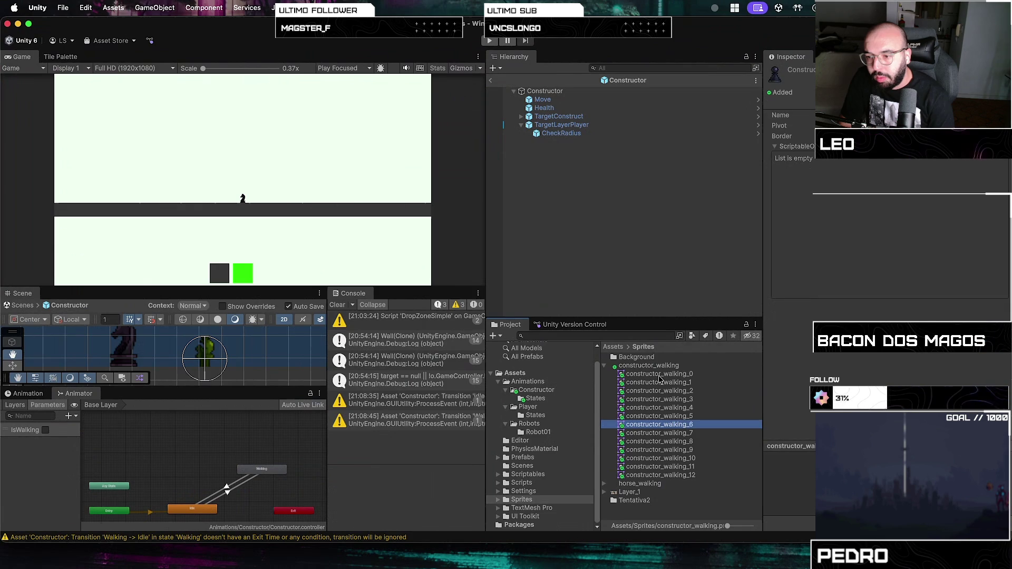
key(Up)
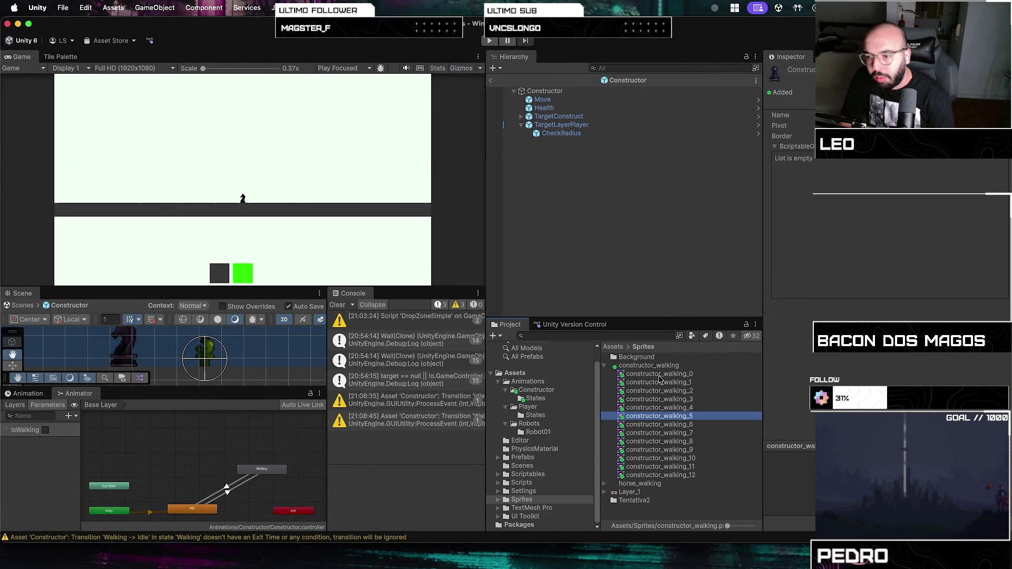
key(Down)
key(Down)
key(Up)
key(Up)
key(Up)
key(Up)
key(Down)
key(Down)
key(Down)
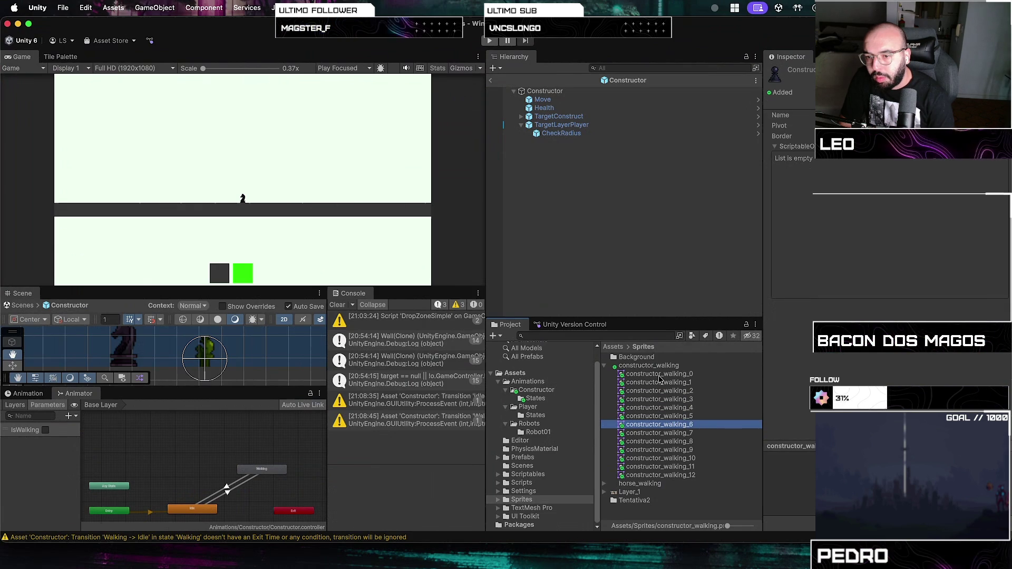
key(Up)
key(Up)
key(Up)
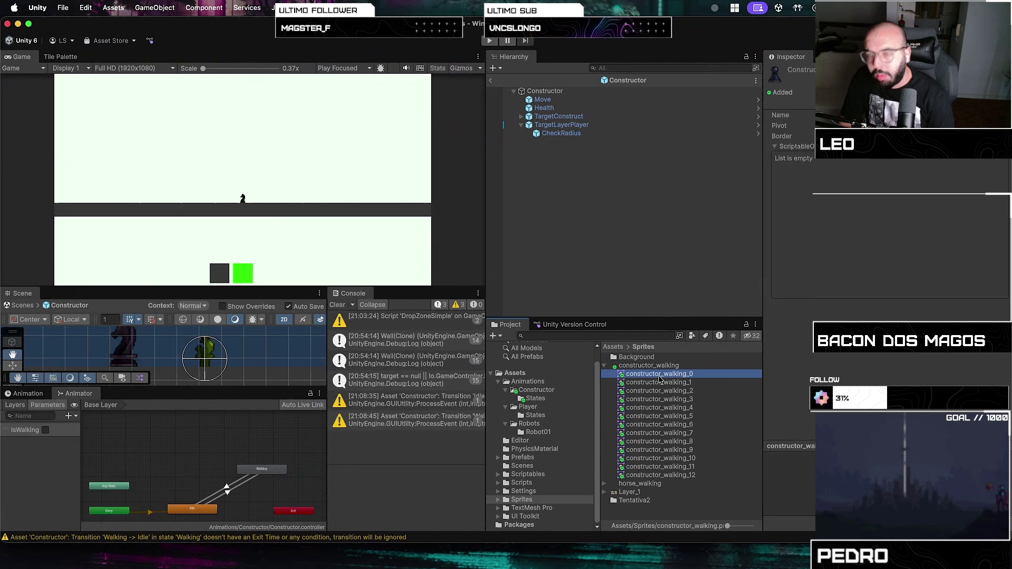
click(736, 91)
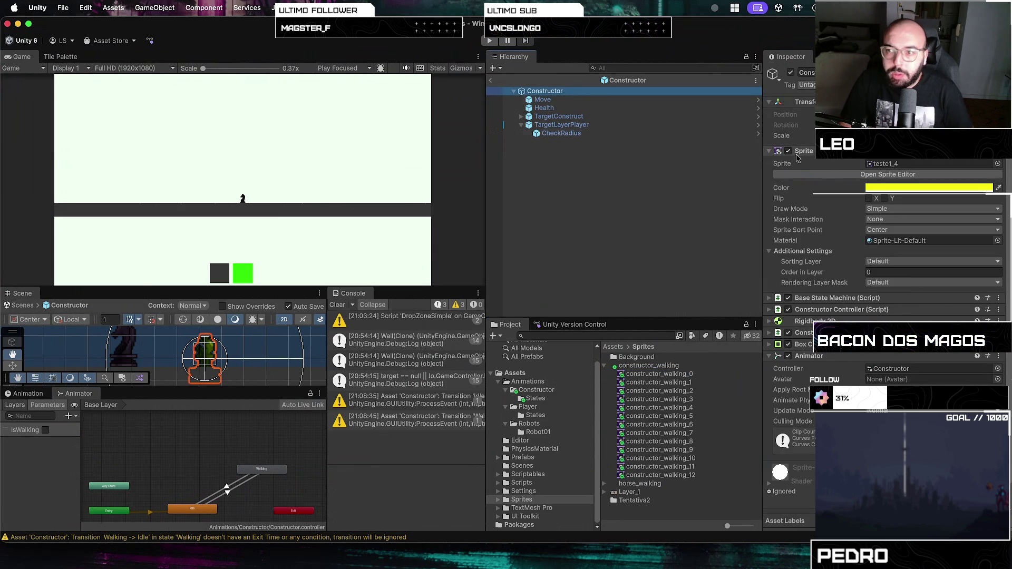
mouse_move(659, 373)
mouse_down()
mouse_move(680, 372)
mouse_move(901, 196)
mouse_move(910, 168)
mouse_up()
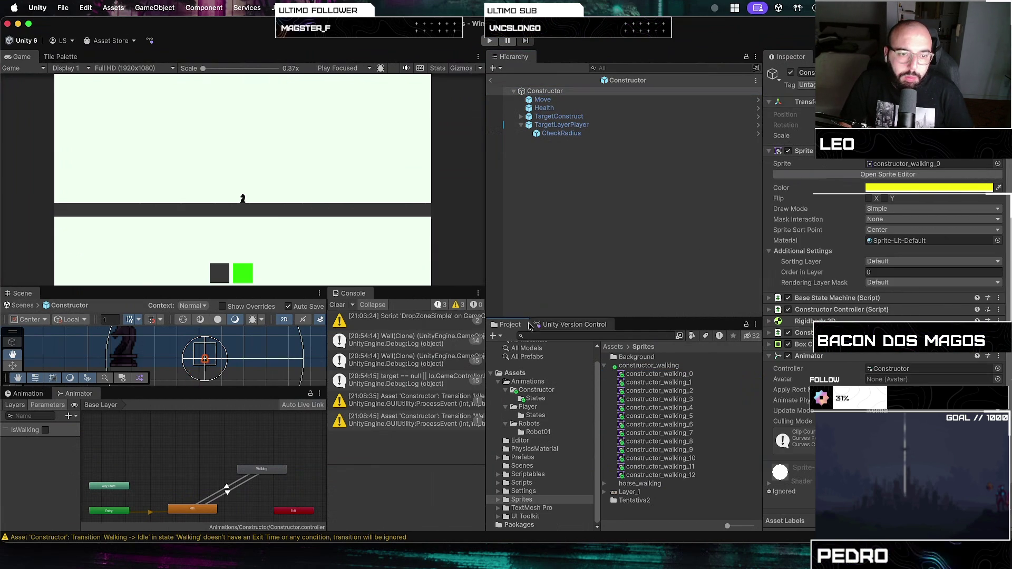
- Change the constructor_walking sheet's Pixels Per Unit (entering 1), apply the reimport, and reselect Constructor
click(664, 367)
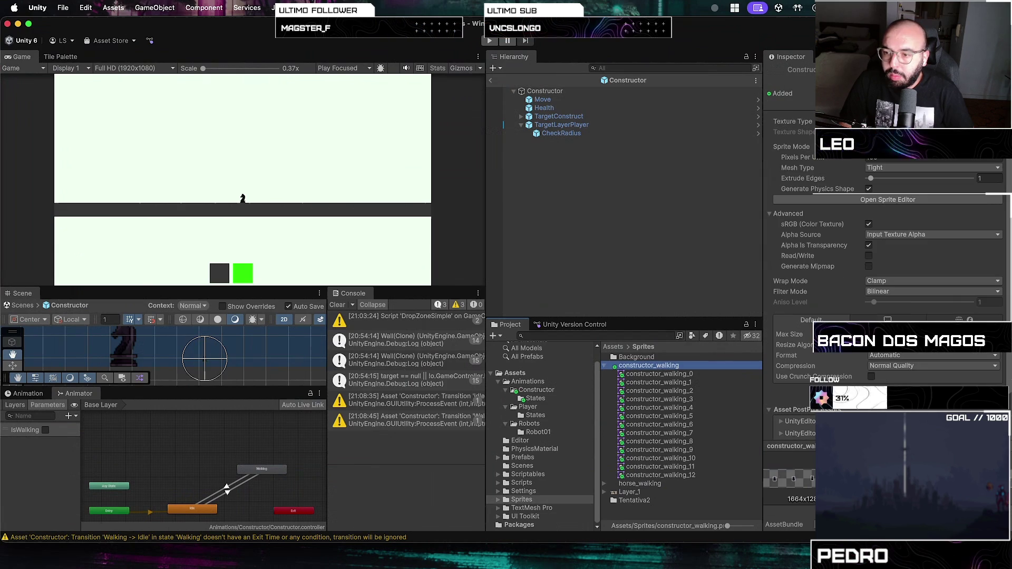
click(861, 159)
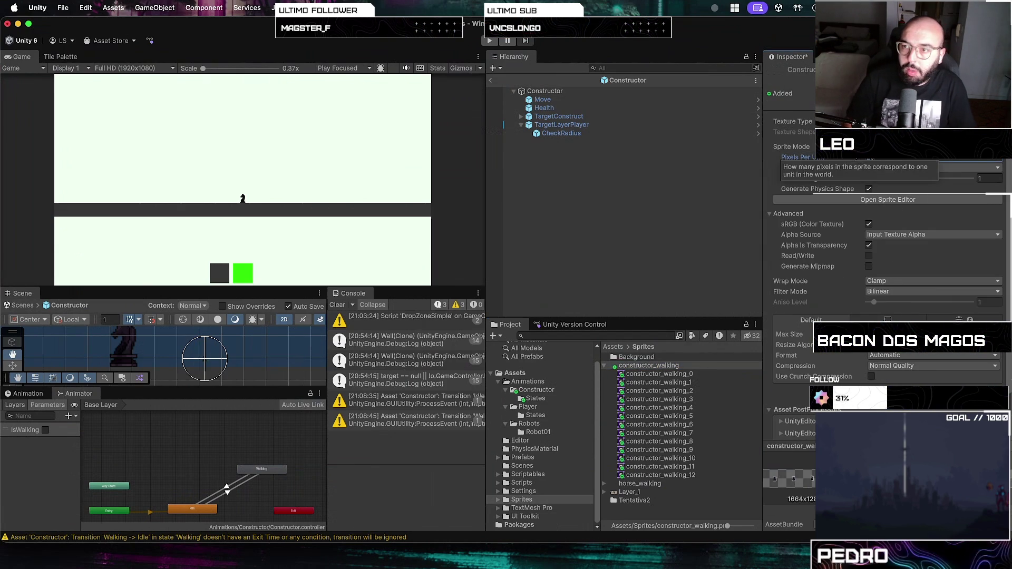
key(shift+Tab)
key(Return)
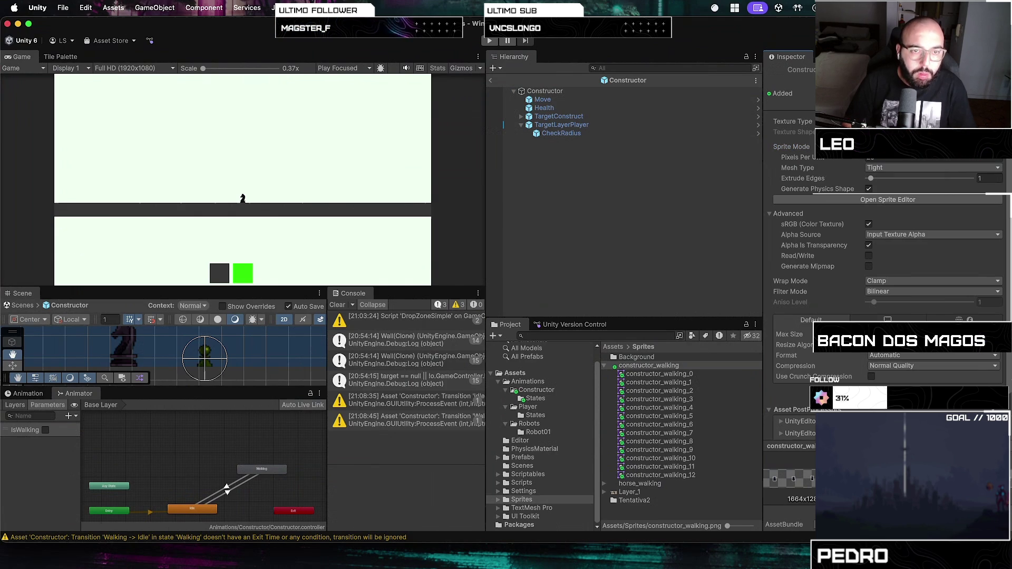
click(896, 158)
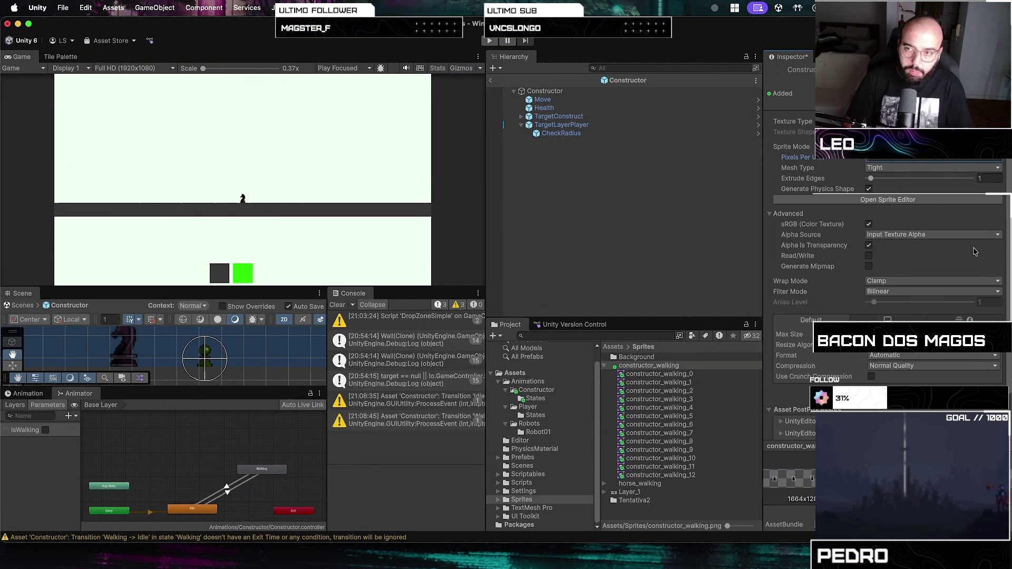
text(1)
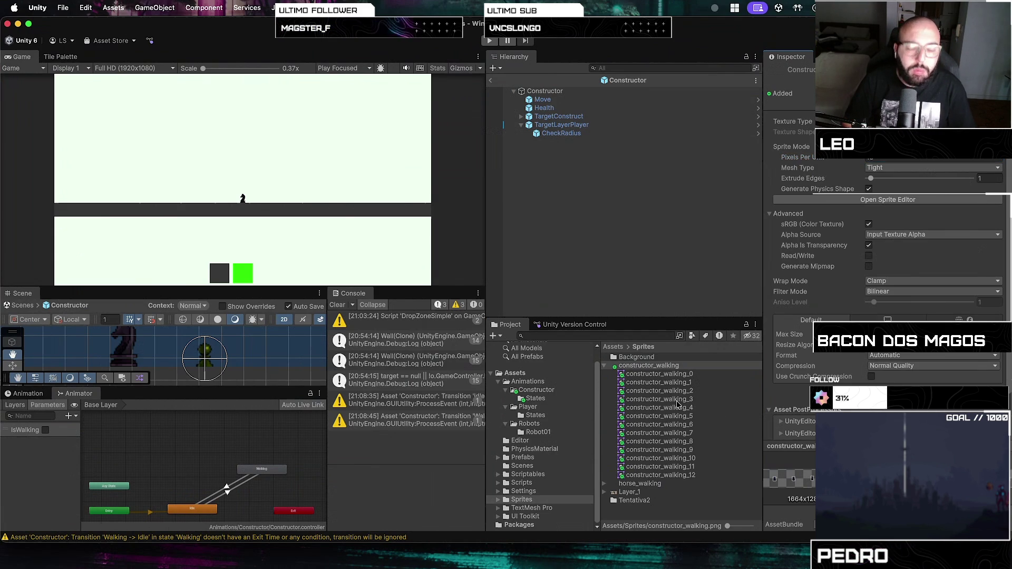
click(659, 374)
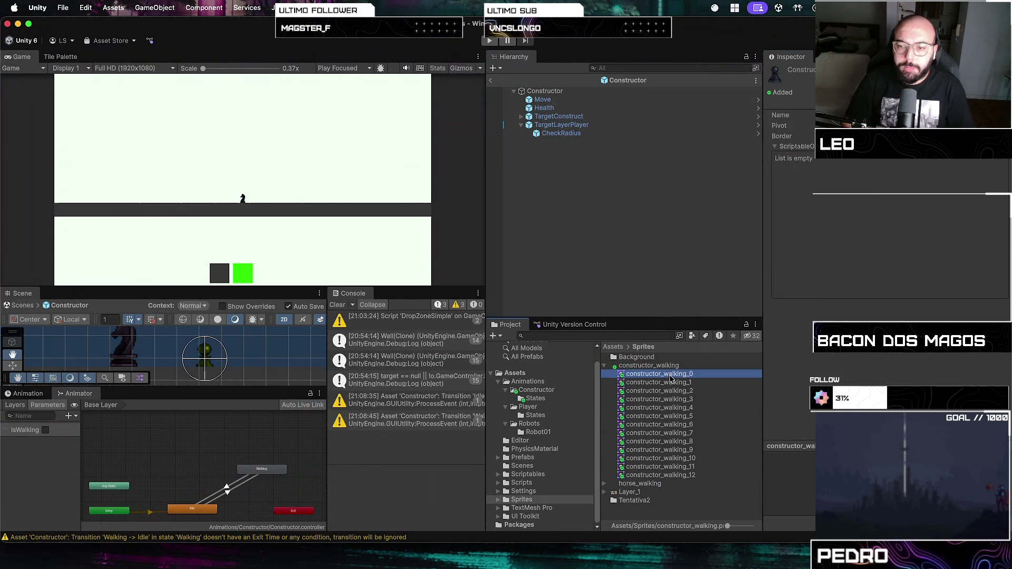
click(113, 425)
click(569, 91)
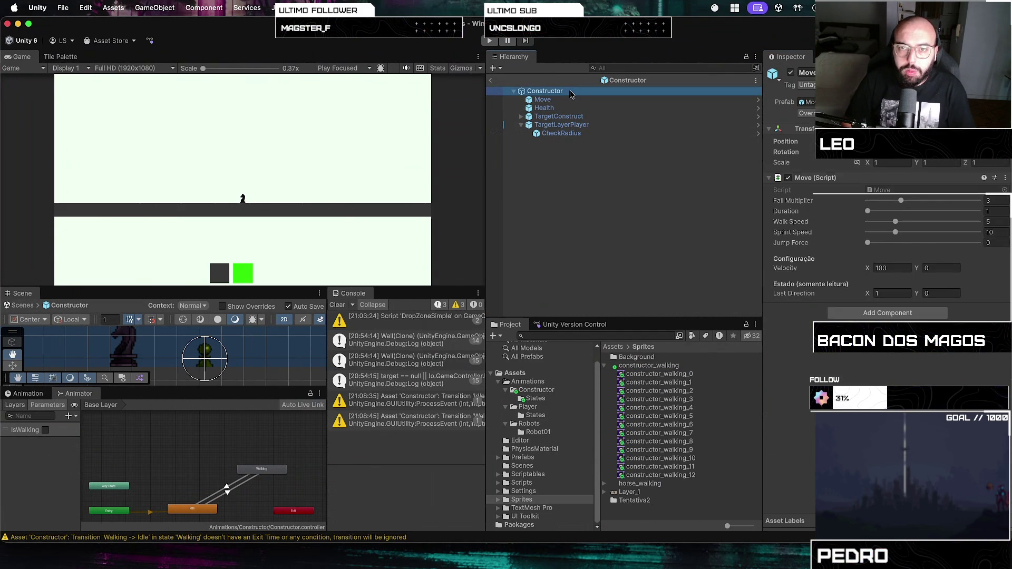
- Add sprites constructor_walking_0 to constructor_walking_5 as keyframes in the Constructor's Walking clip
click(30, 396)
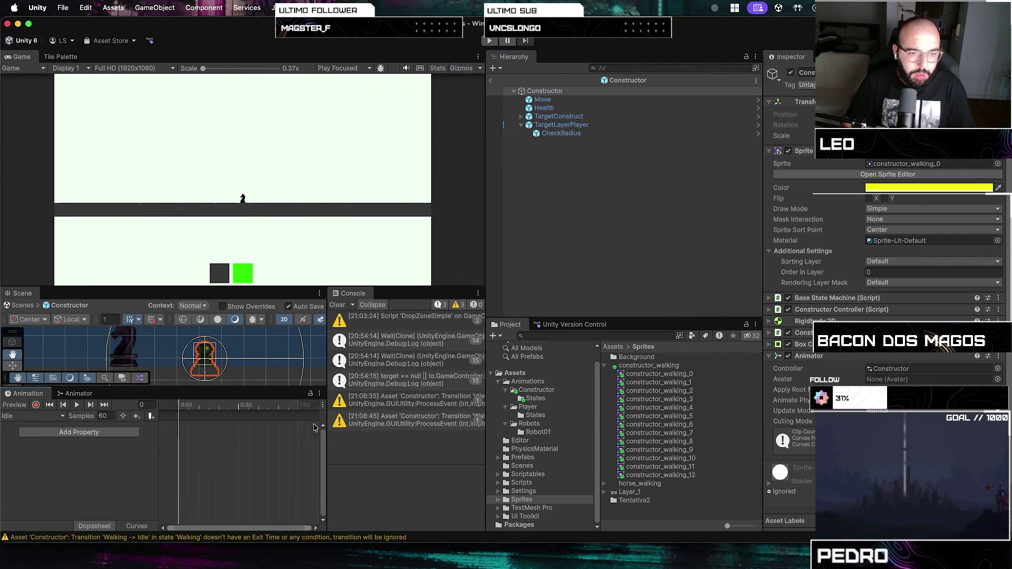
click(31, 416)
click(24, 434)
click(653, 374)
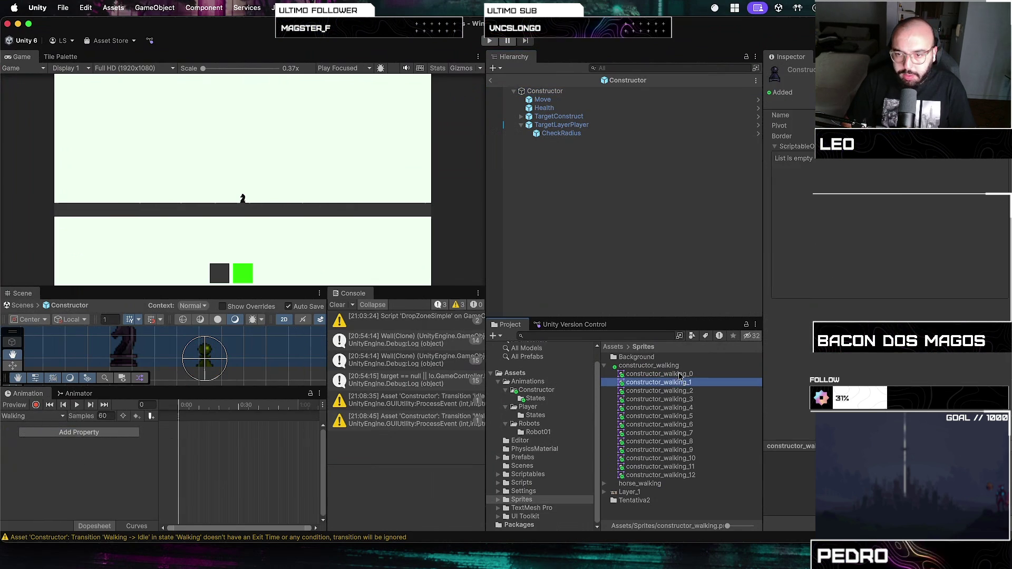
click(682, 409)
key(Down)
key(Down)
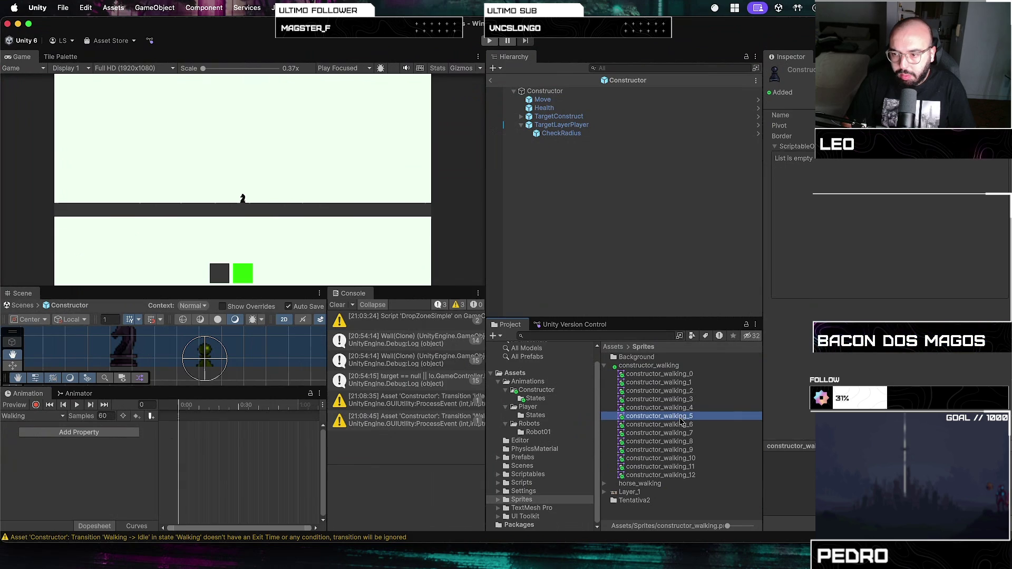
click(680, 416)
shift+click(659, 374)
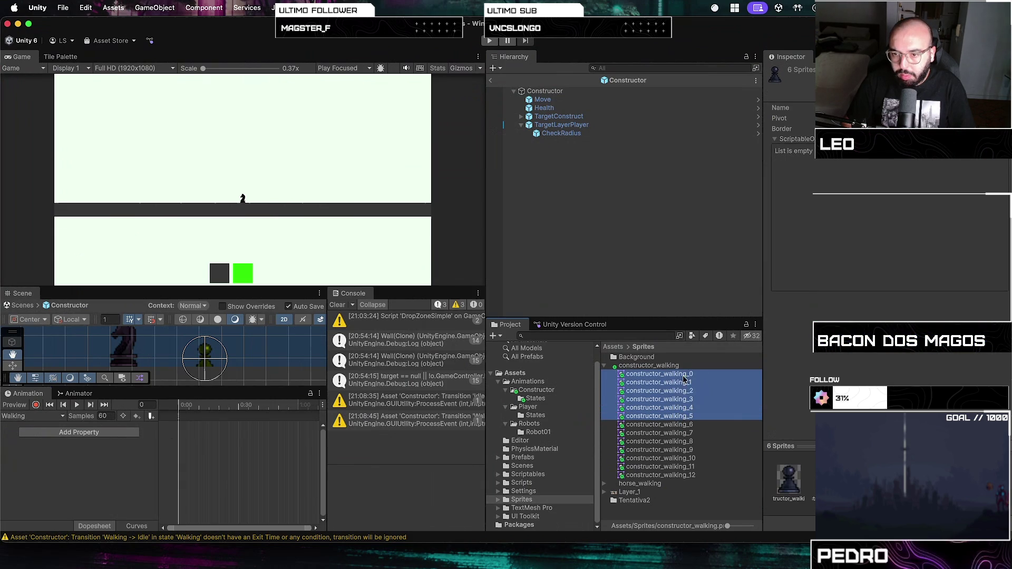
drag(659, 374, 183, 422)
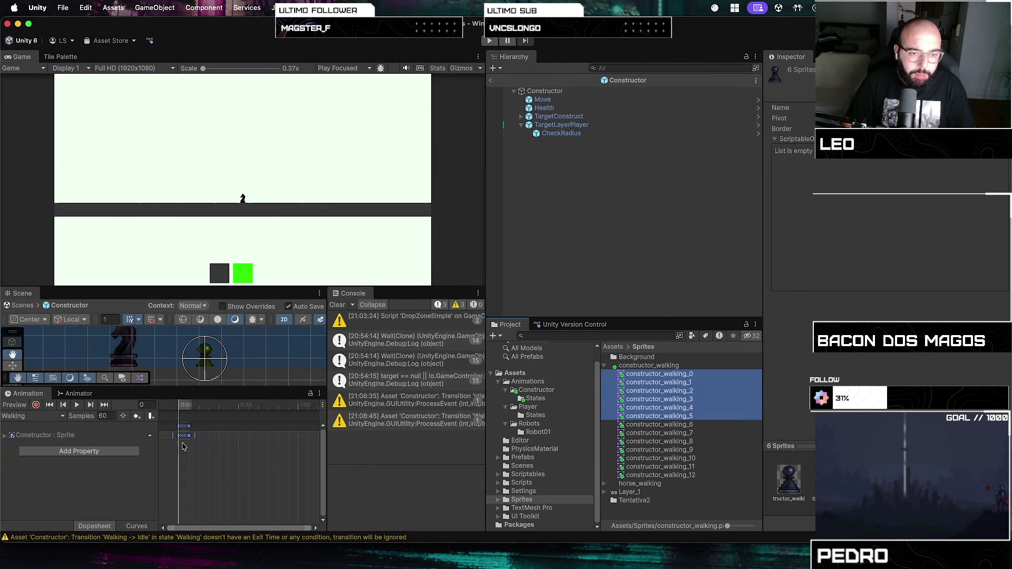
- Set the Walking clip to 20 samples and preview the animation playing
click(103, 417)
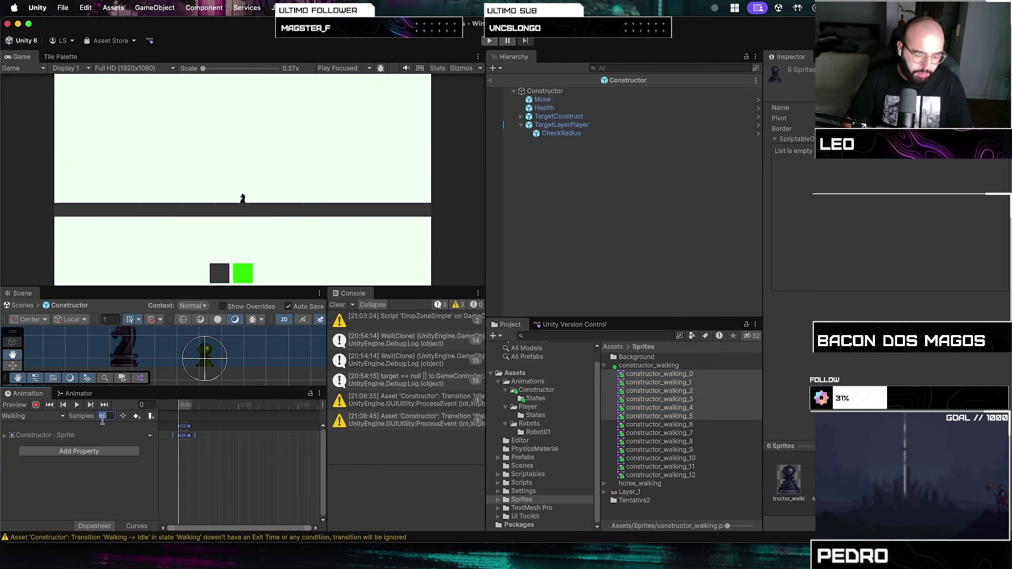
text(20)
key(Return)
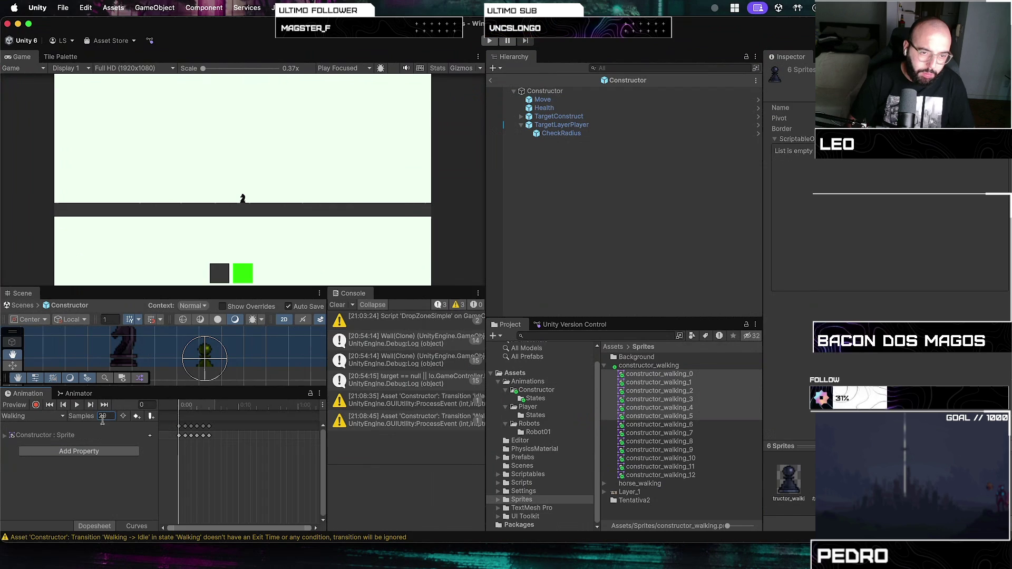
click(77, 405)
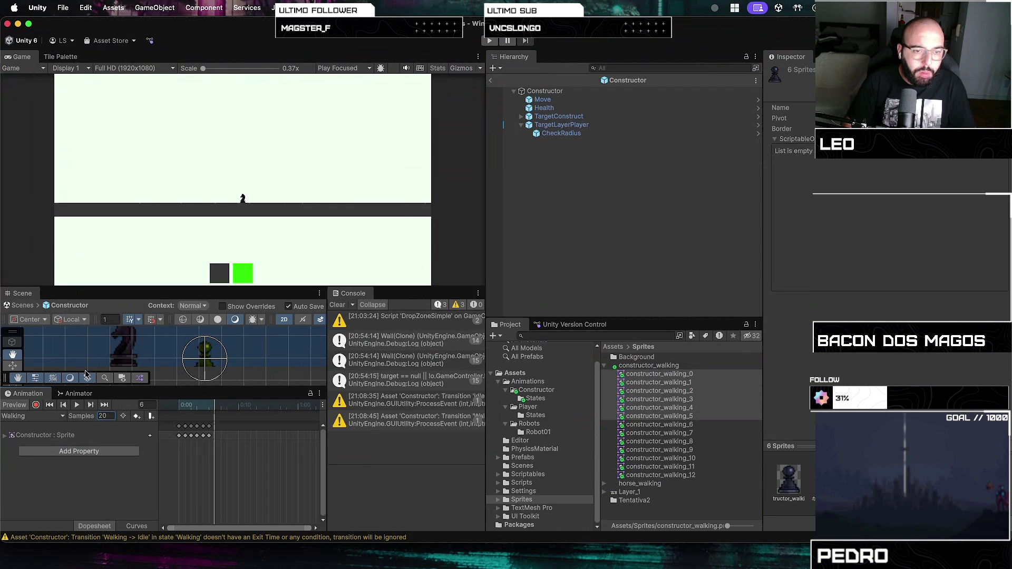
key(super+Tab)
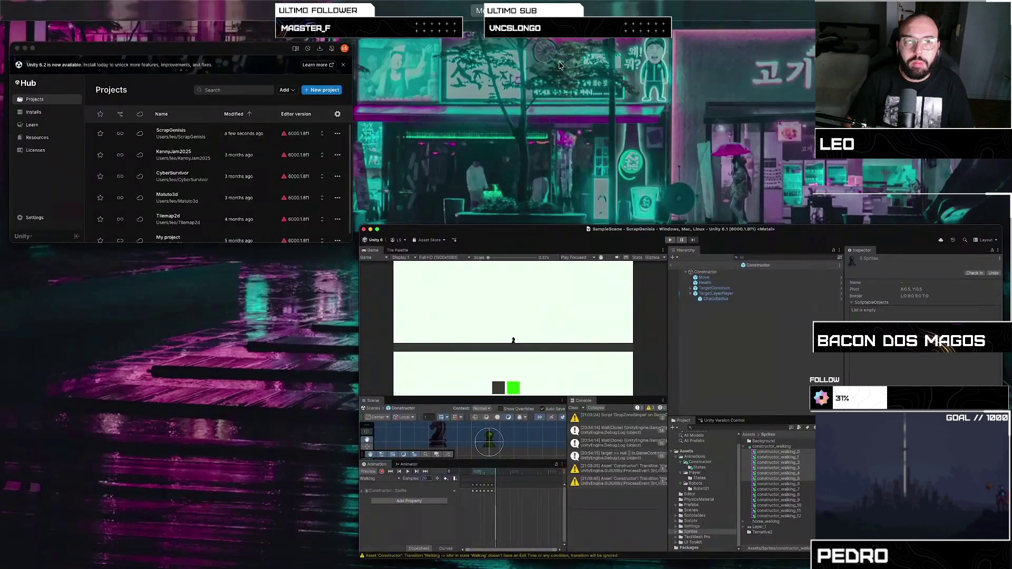
- Find the Friends scripts folder in the Explorer, expand it, and open ConstructorInstaller.cs
scroll(87, 191, up, 5)
scroll(84, 227, up, 8)
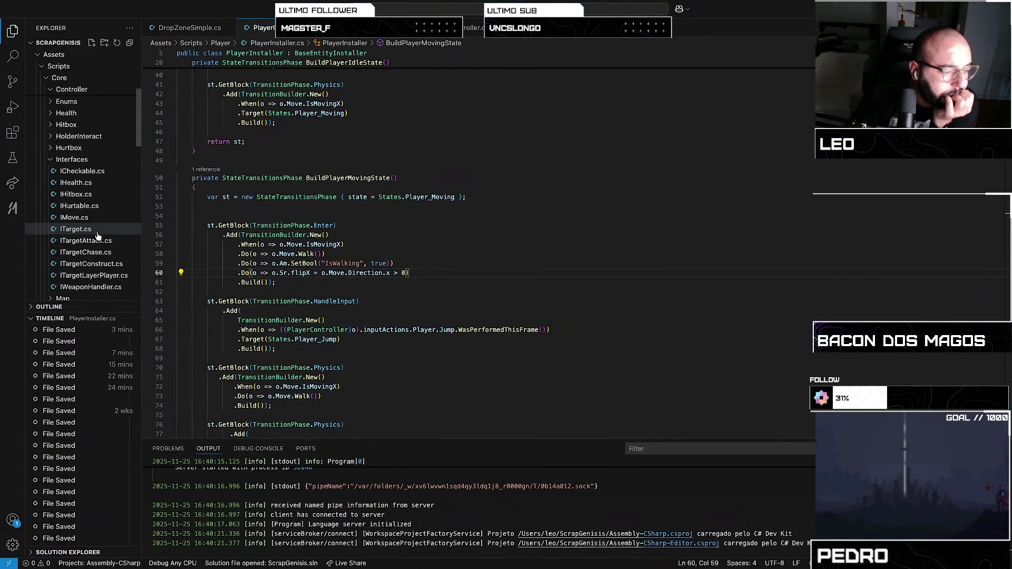
scroll(98, 235, up, 1)
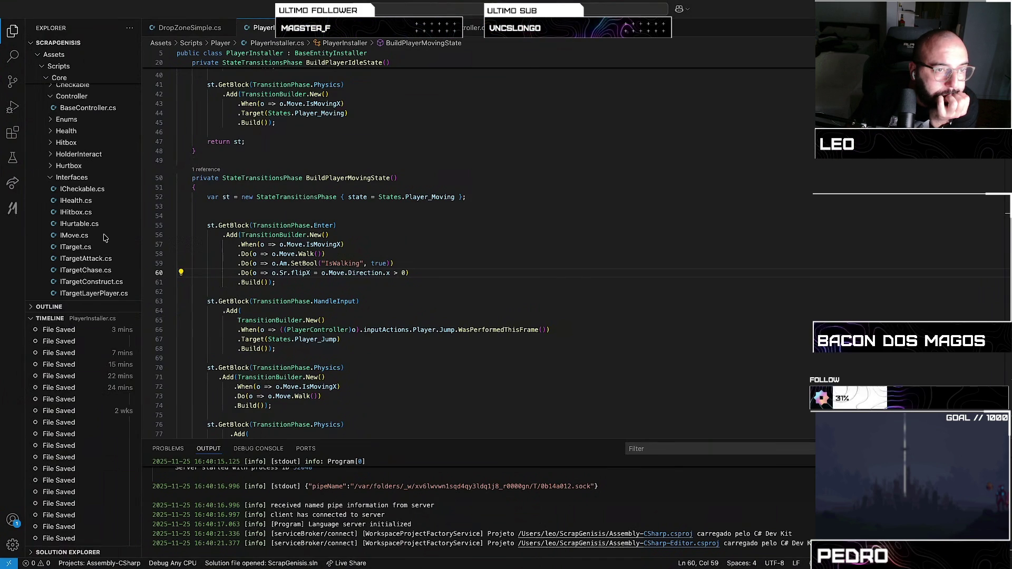
scroll(69, 151, up, 2)
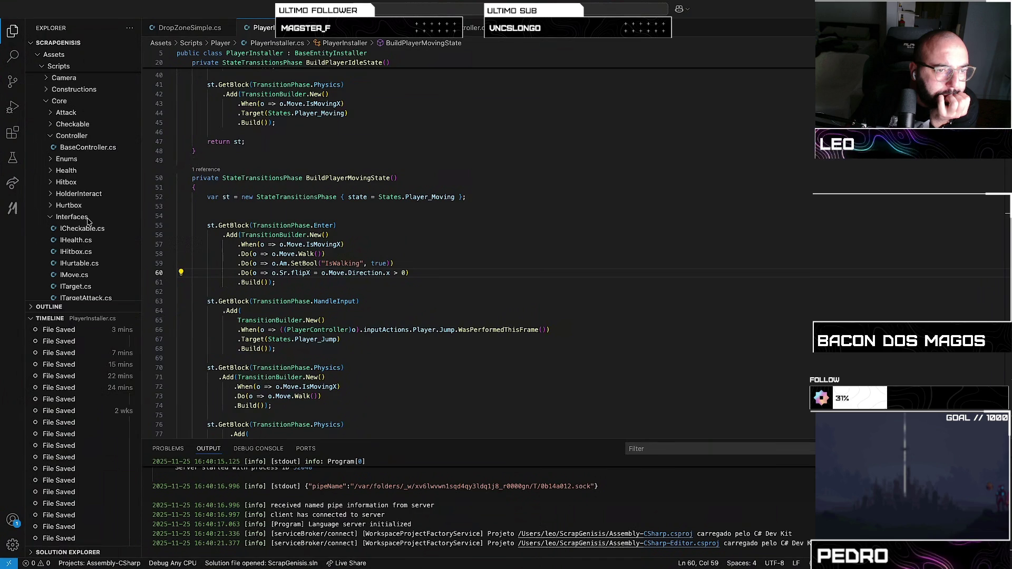
scroll(82, 264, down, 10)
scroll(88, 221, down, 5)
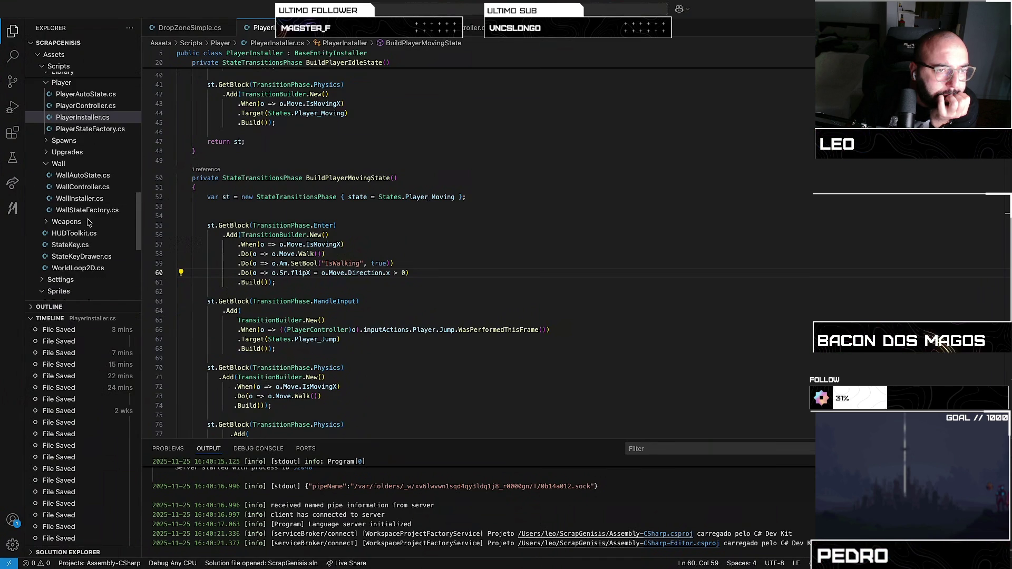
scroll(88, 222, up, 5)
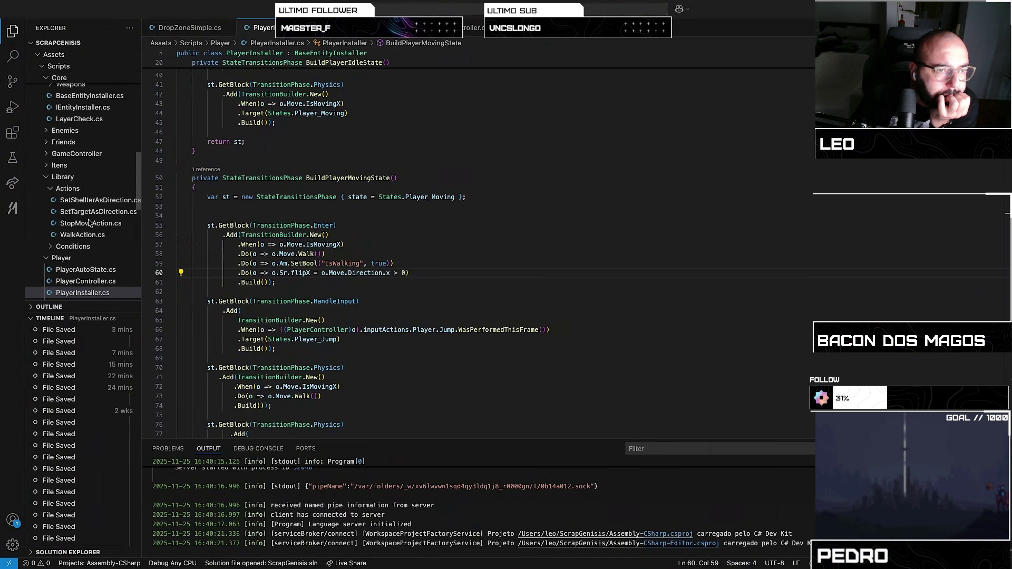
scroll(89, 222, up, 2)
click(53, 209)
click(60, 248)
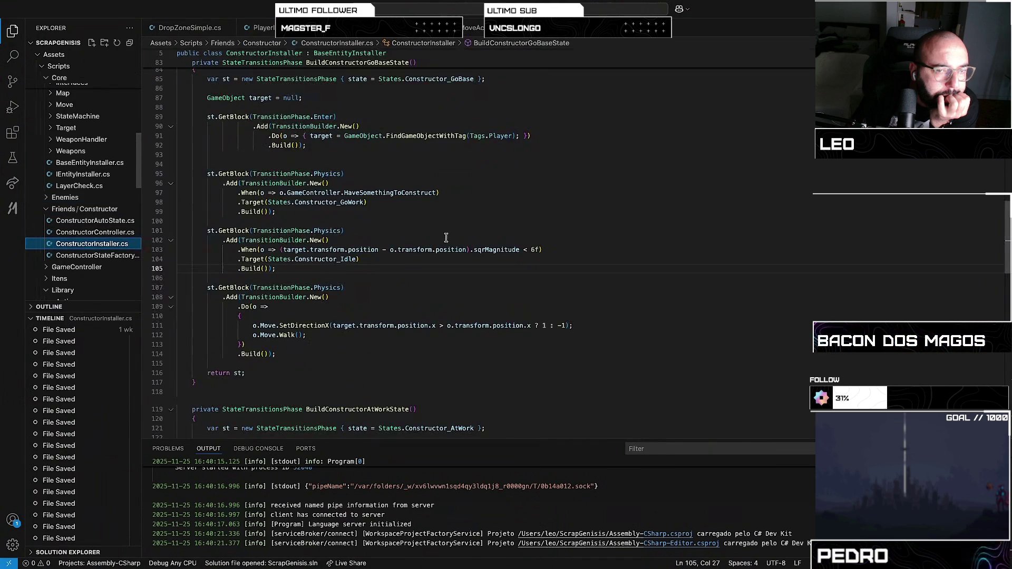
- Paste the SetBool("IsWalking", true) line from PlayerInstaller.cs into BuildConstructorIdleState's Enter block
scroll(442, 232, up, 10)
scroll(442, 232, up, 4)
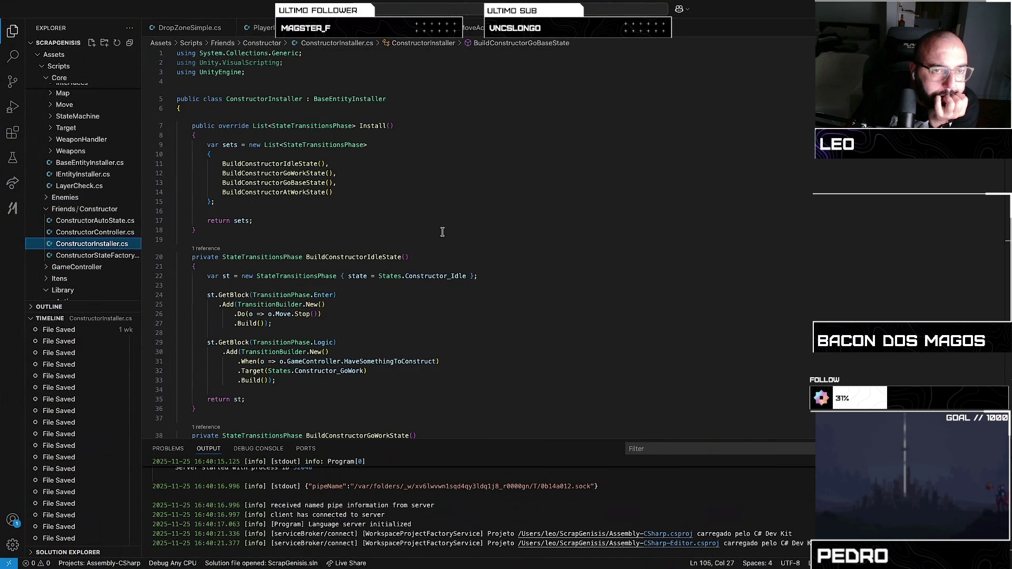
click(329, 315)
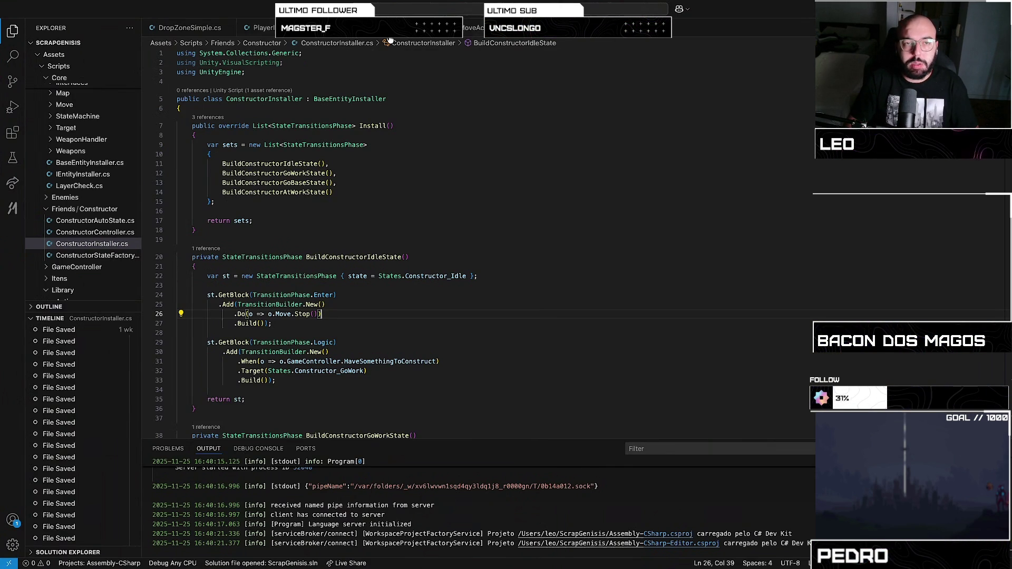
click(269, 34)
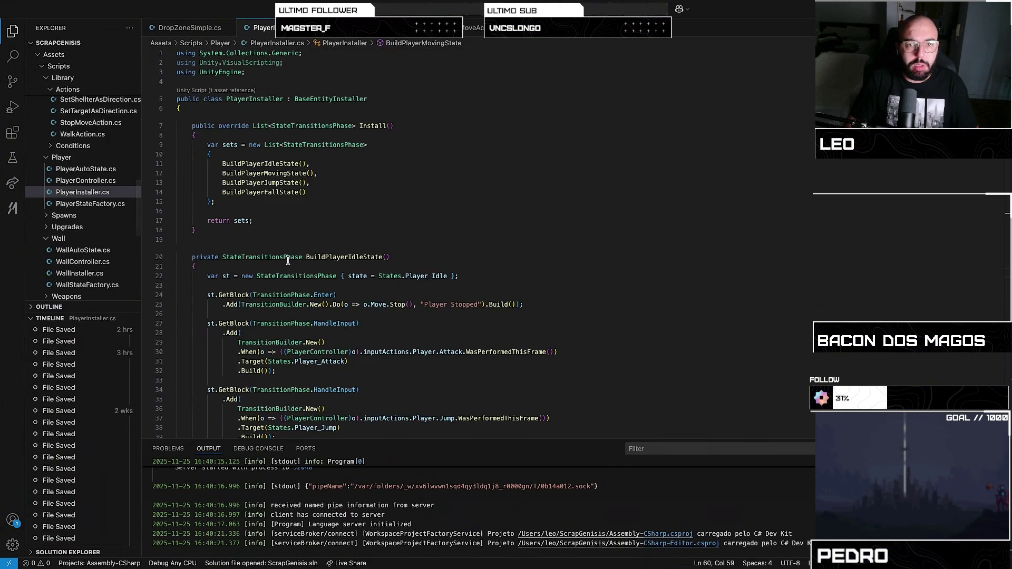
scroll(288, 262, down, 10)
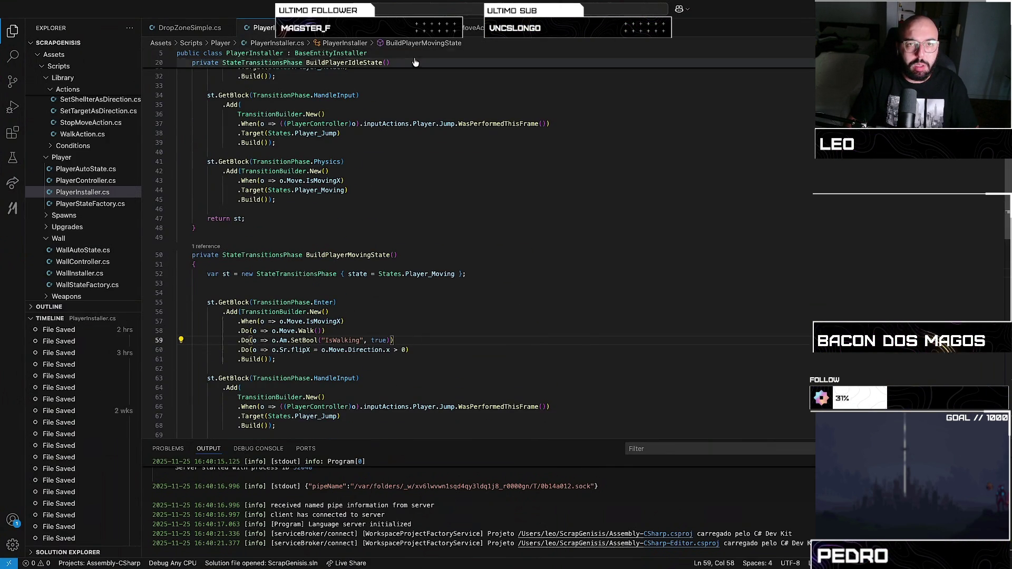
click(410, 30)
text(.Do(o => o.Am.SetBool("IsWalking", true)))
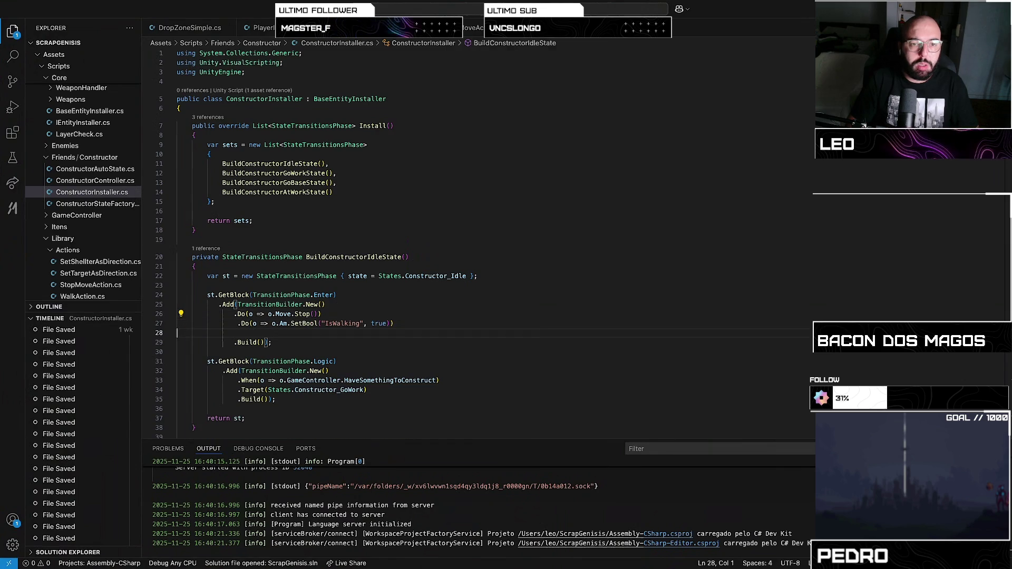
- Save ConstructorInstaller.cs and fix the pasted line's blank line and indentation
key(ctrl+s)
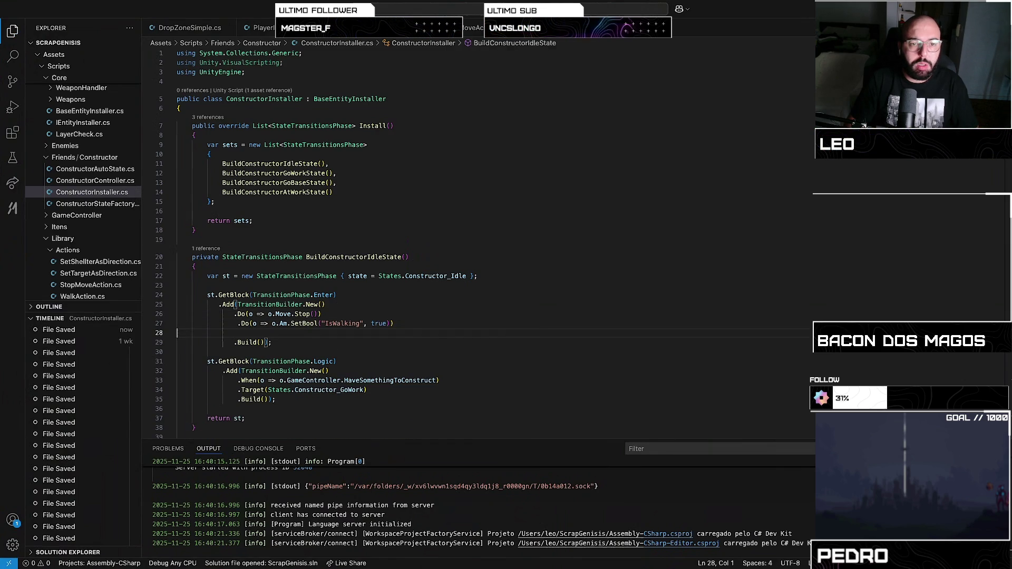
key(Delete)
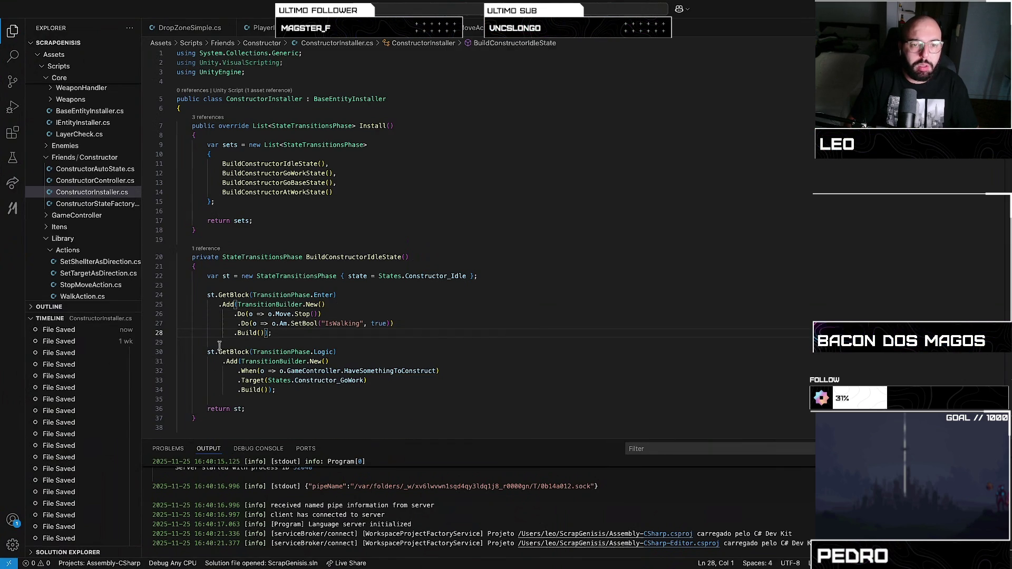
key(BackSpace)
key(BackSpace)
key(BackSpace)
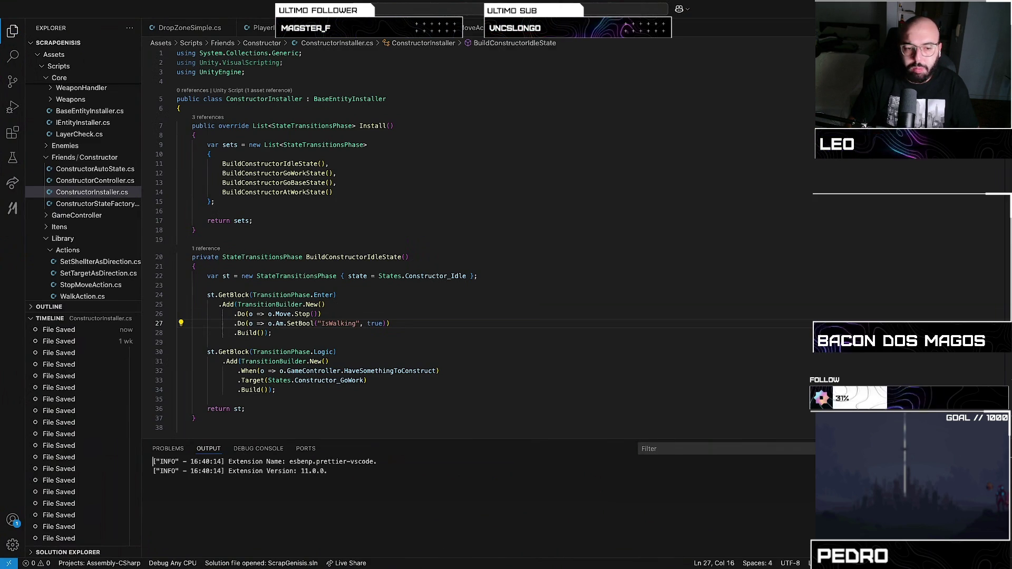
double_click(327, 295)
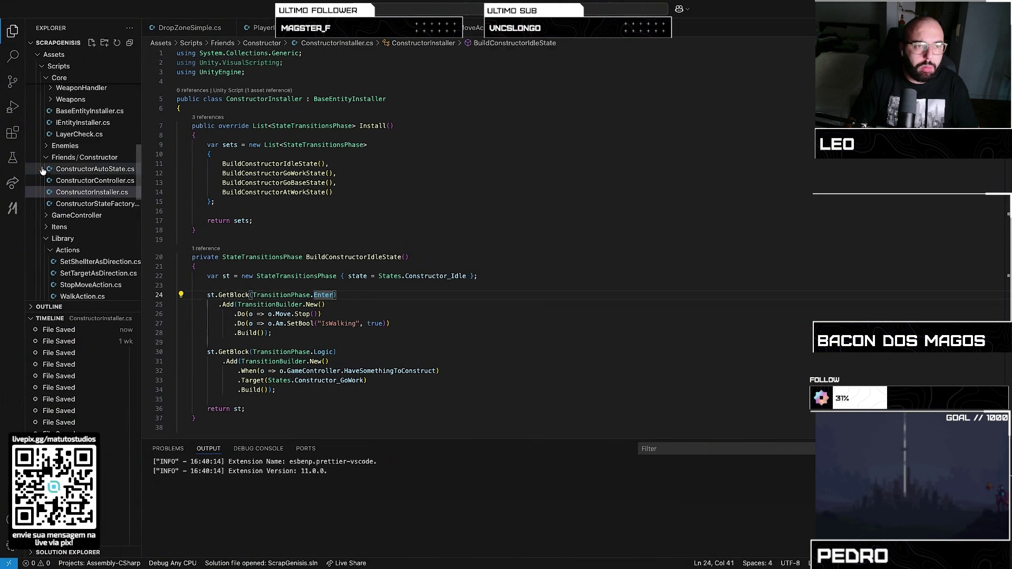
click(12, 133)
- View the Prettier extension details, then return to ConstructorInstaller.cs and select the idle SetBool line
scroll(86, 198, down, 5)
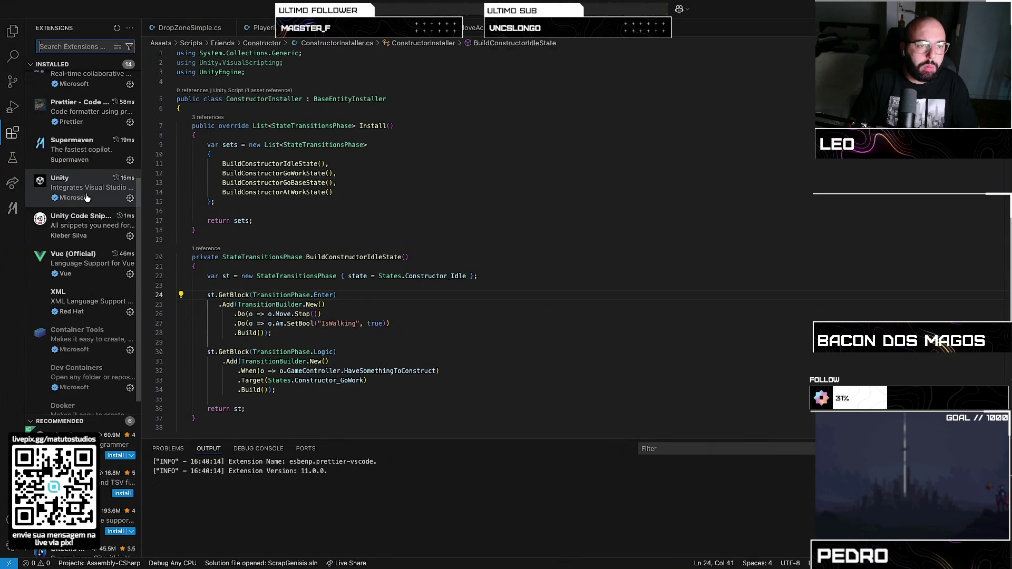
scroll(83, 295, up, 5)
click(83, 283)
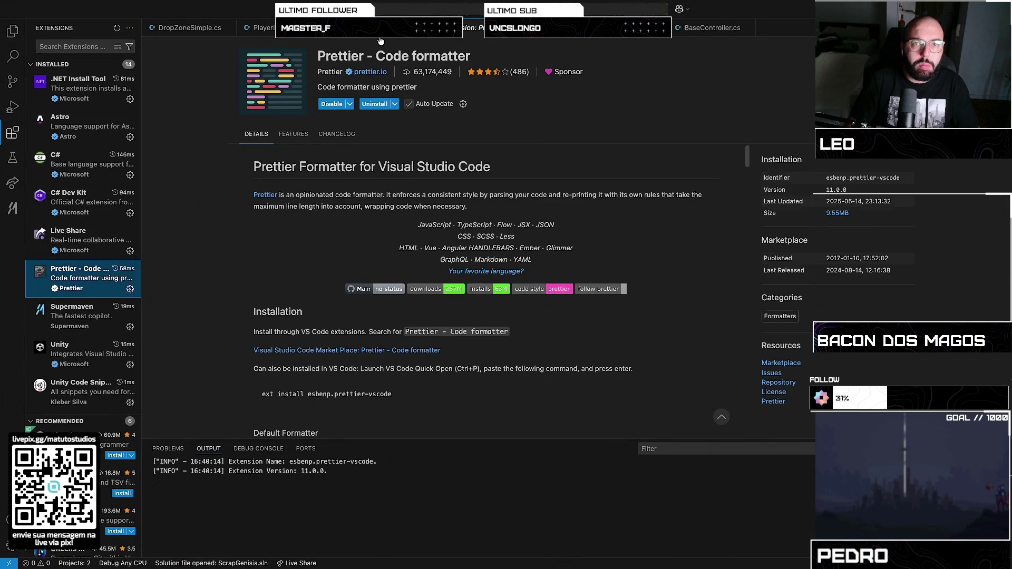
click(275, 38)
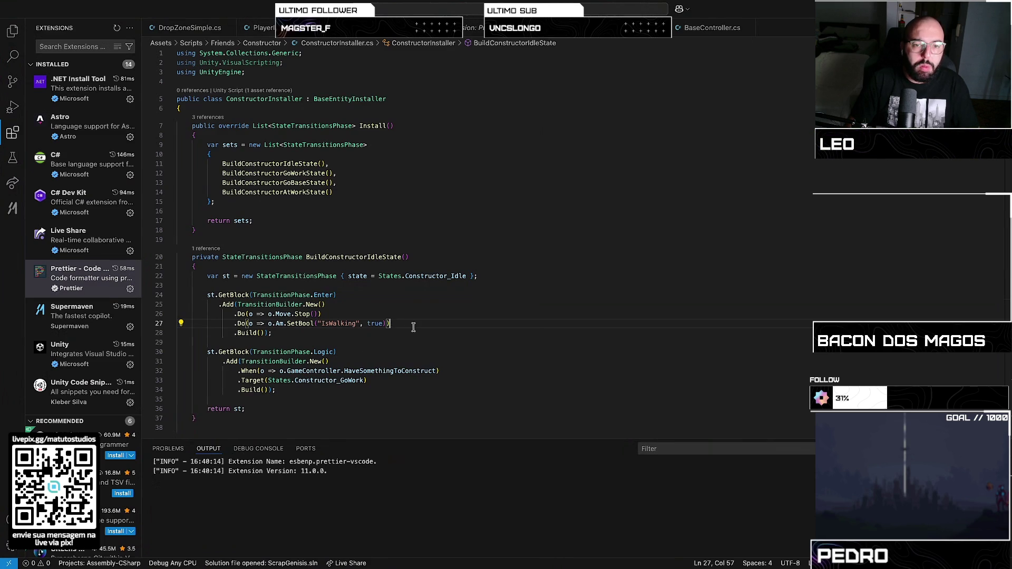
drag(413, 328, 232, 324)
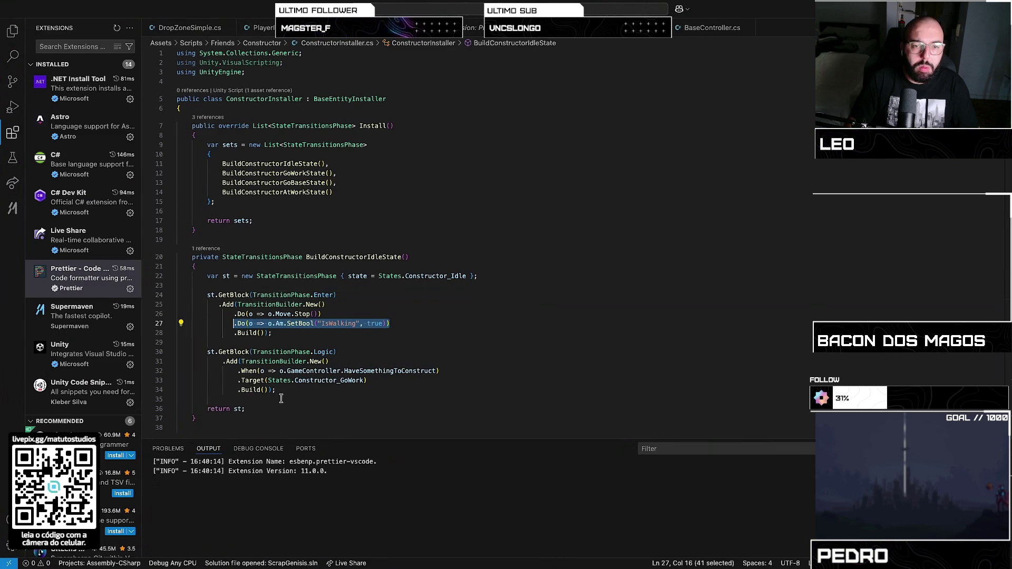
- Delete the IsWalking line from the idle Enter block and open a new line in GoWork's Enter block
key(BackSpace)
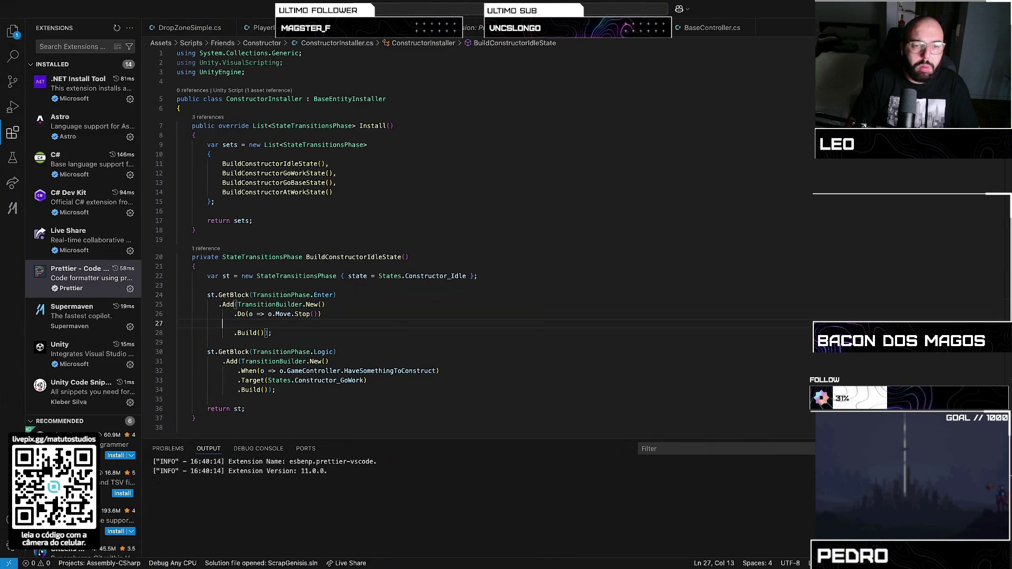
key(BackSpace)
key(BackSpace)
key(BackSpace)
scroll(232, 324, down, 8)
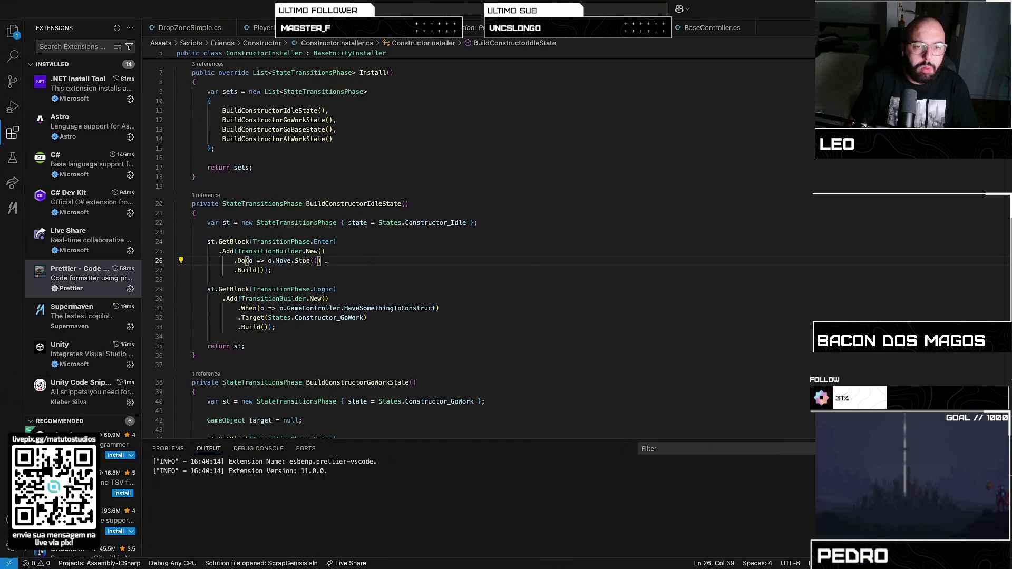
scroll(401, 332, down, 7)
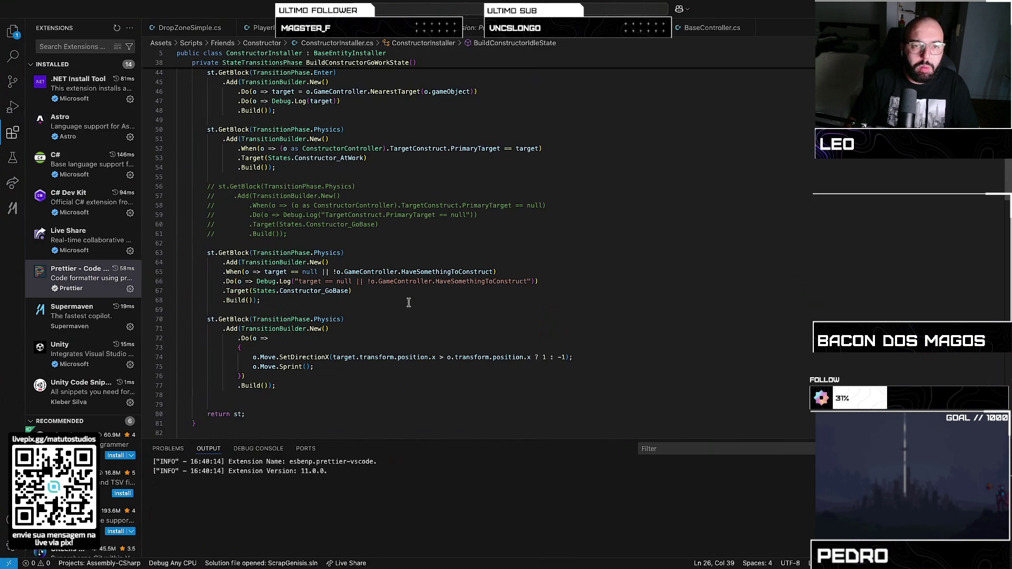
scroll(409, 302, up, 4)
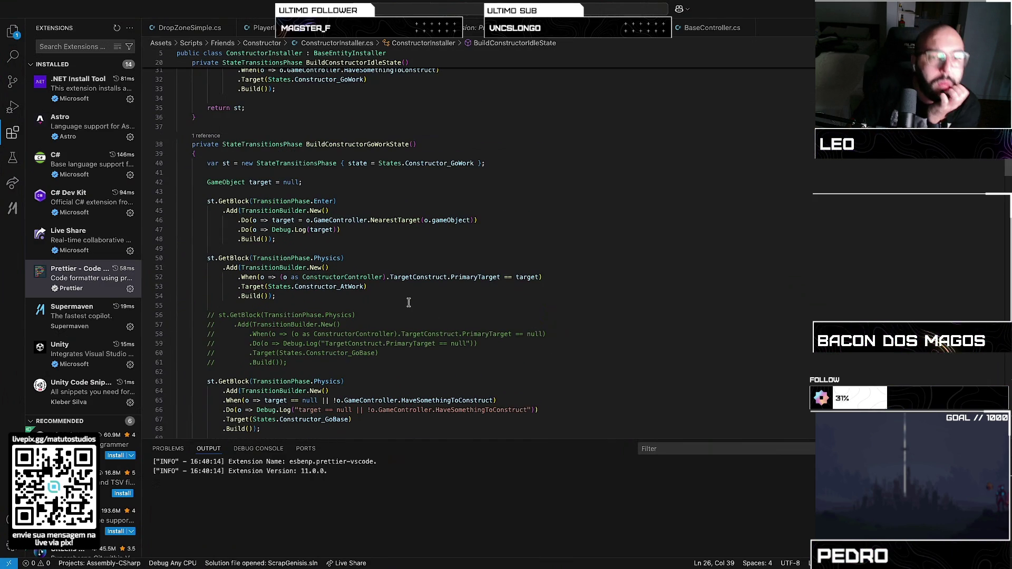
scroll(408, 301, down, 10)
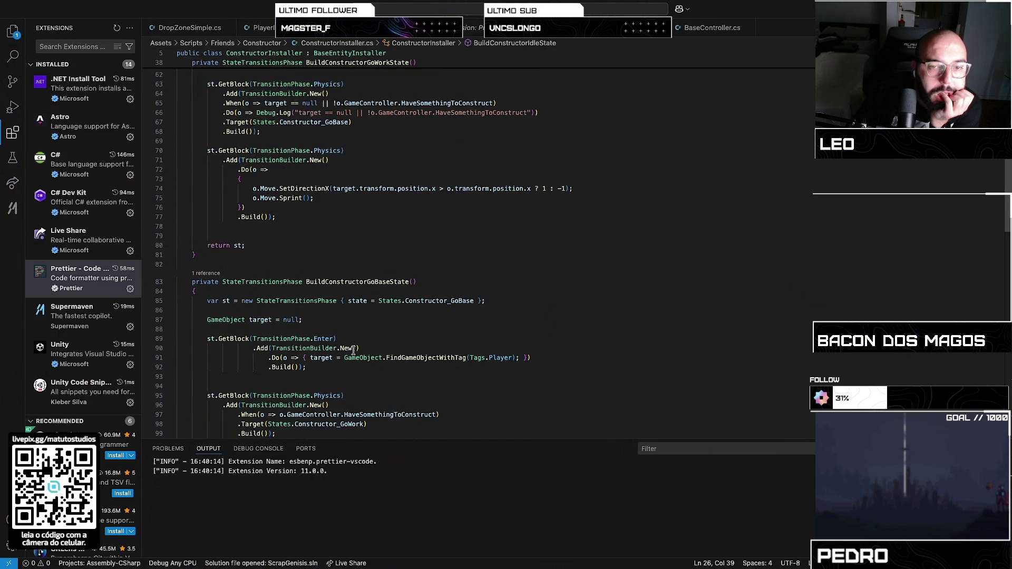
scroll(353, 349, up, 11)
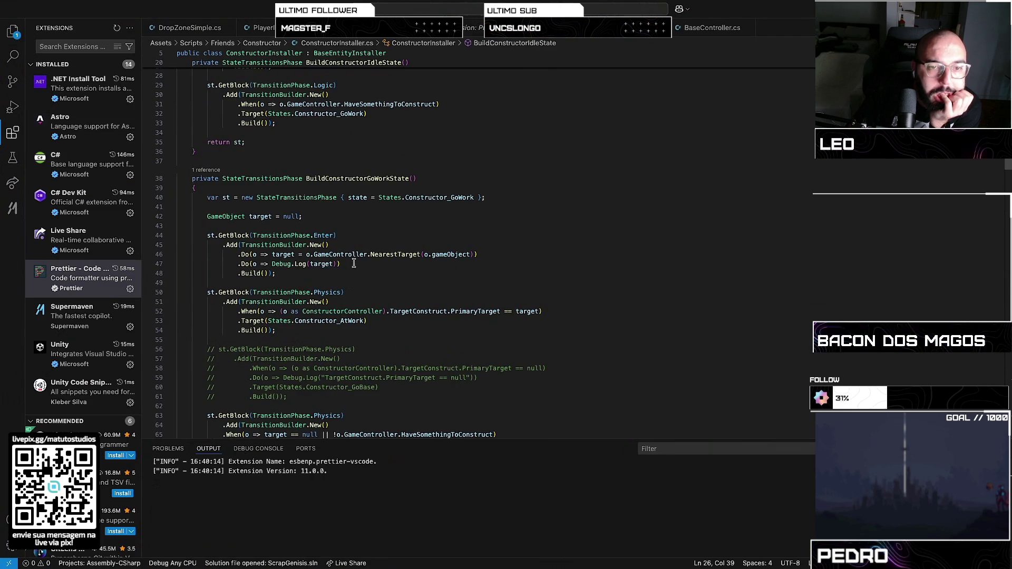
key(Return)
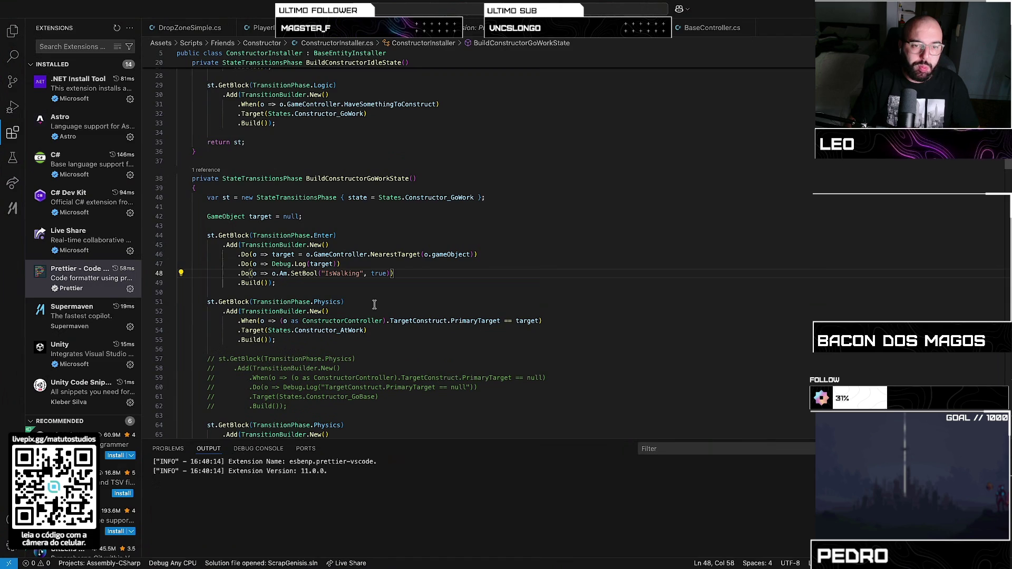
- Copy GoWork's Enter block and paste a duplicate below the last physics block
scroll(374, 306, down, 8)
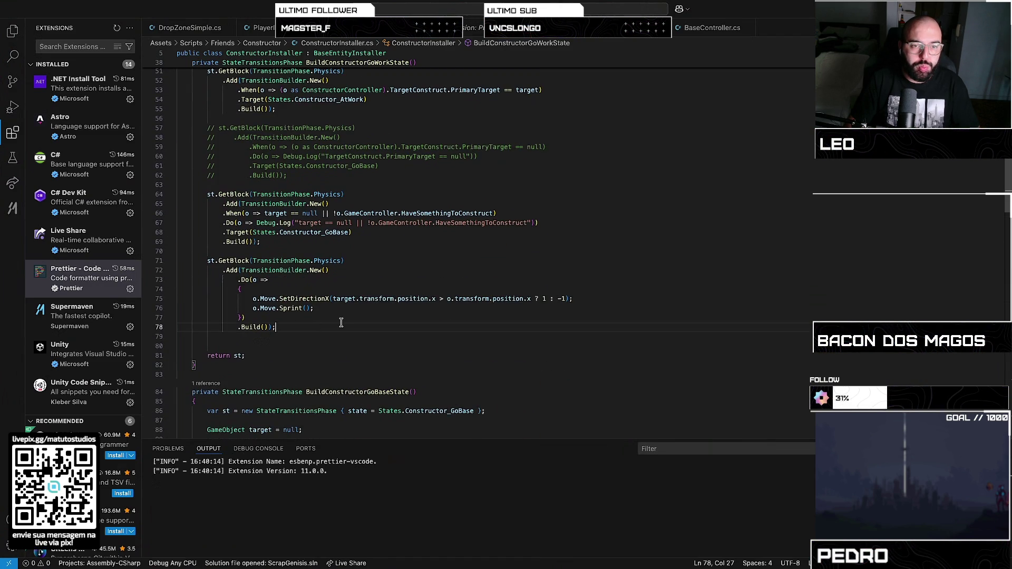
drag(341, 328, 211, 270)
scroll(284, 249, up, 10)
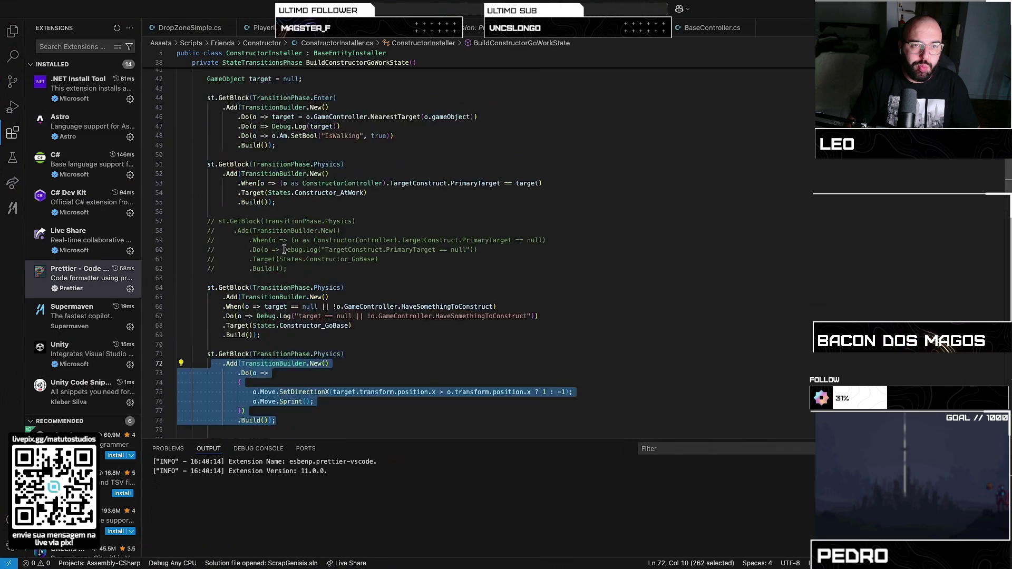
mouse_move(296, 349)
mouse_down()
mouse_move(227, 332)
mouse_move(208, 300)
mouse_up()
key(ctrl+c)
scroll(266, 346, down, 10)
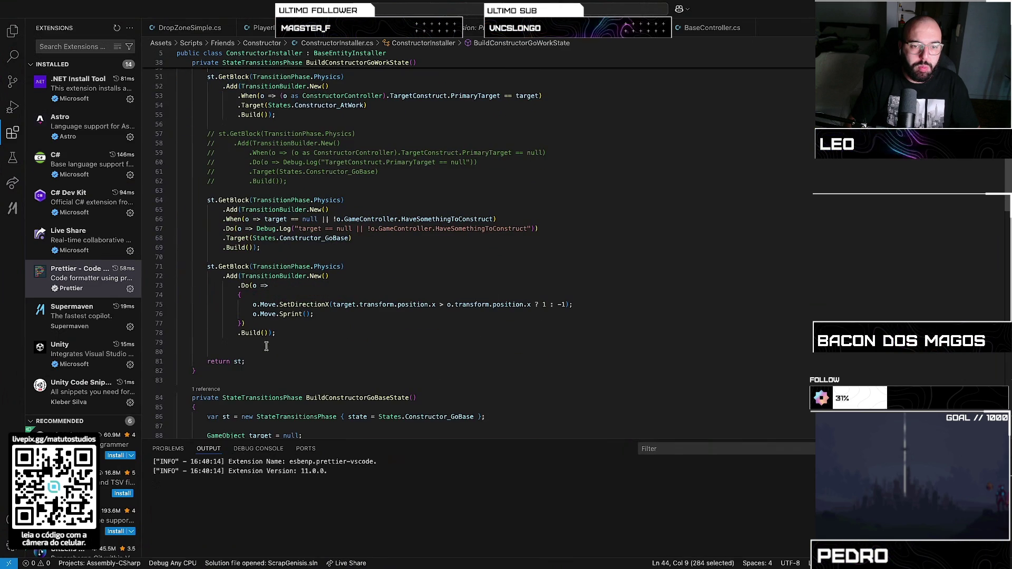
click(282, 335)
key(Return)
key(ctrl+v)
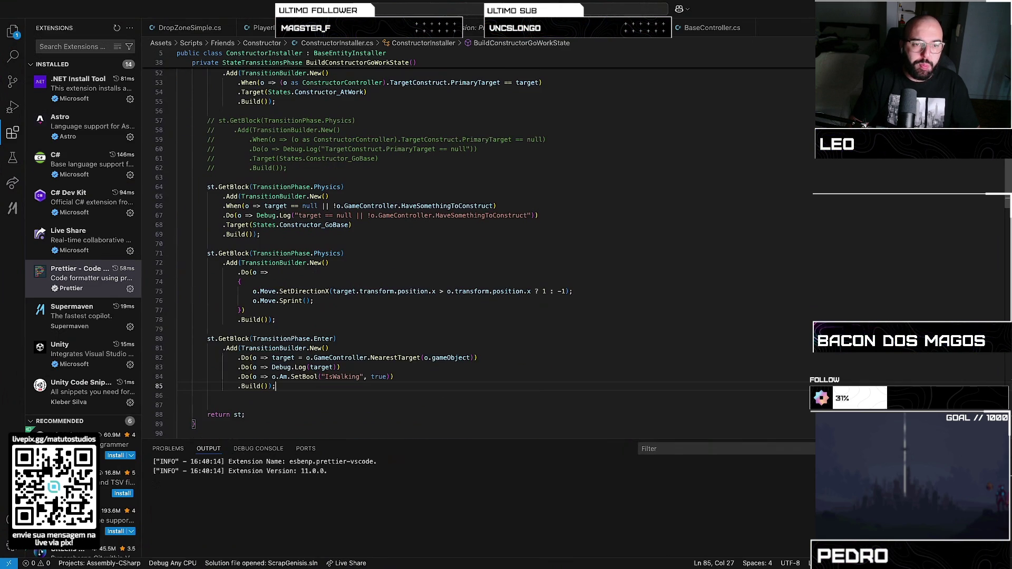
- Turn the copy into an Exit block that only sets IsWalking to false
text(Exut)
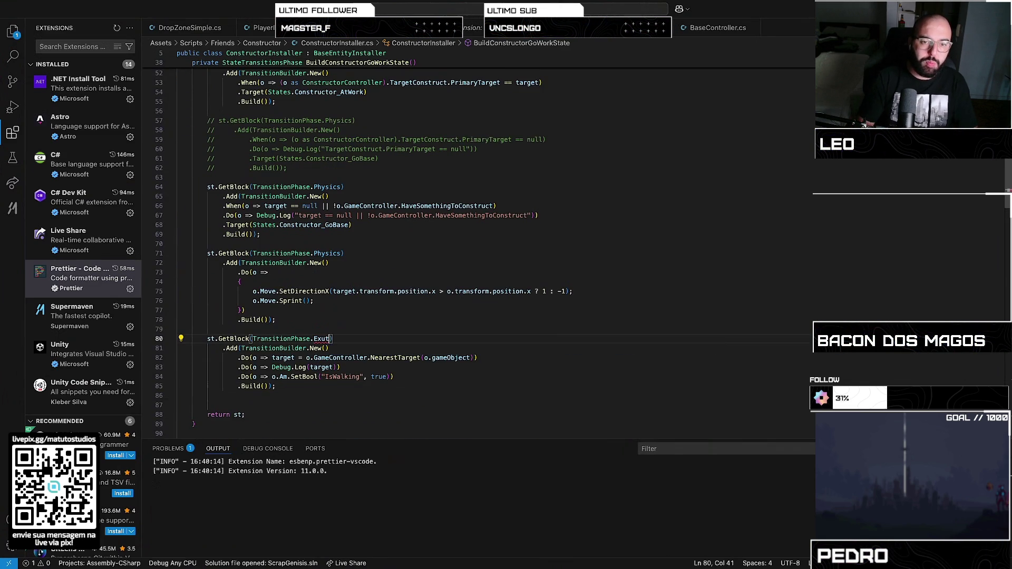
key(Tab)
click(372, 357)
key(ctrl+shift+k)
key(ctrl+shift+k)
double_click(388, 358)
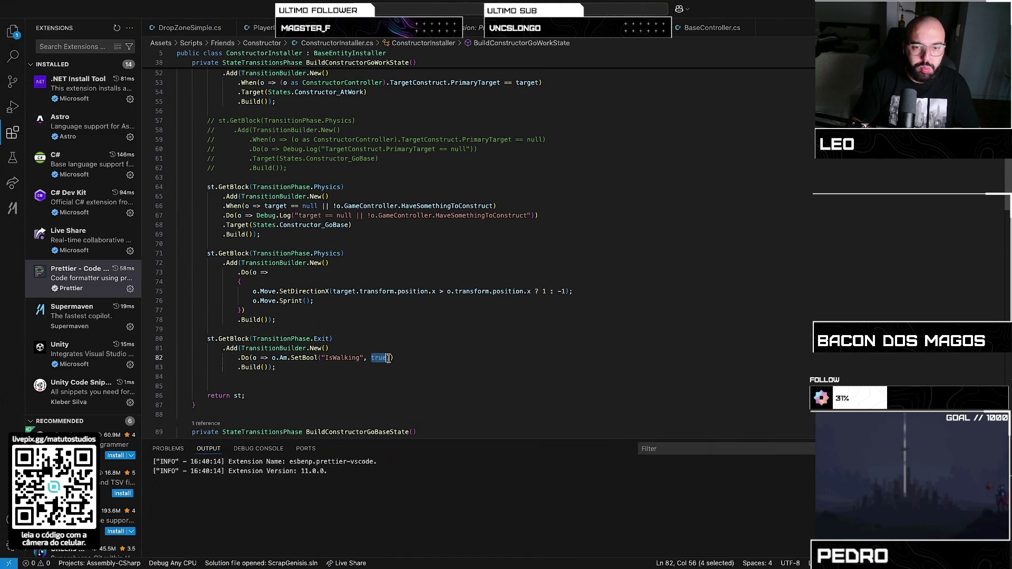
text(false)
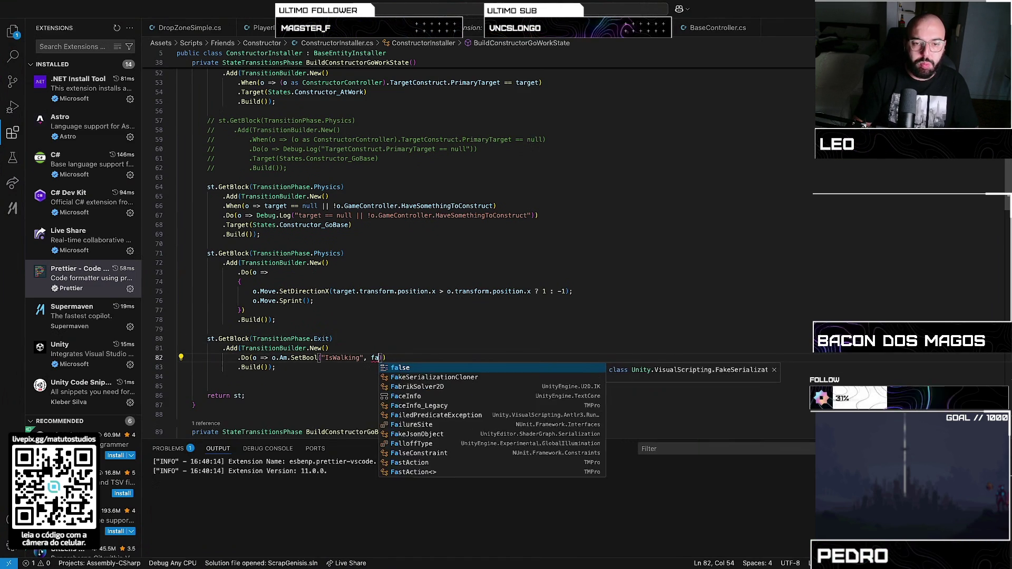
click(344, 369)
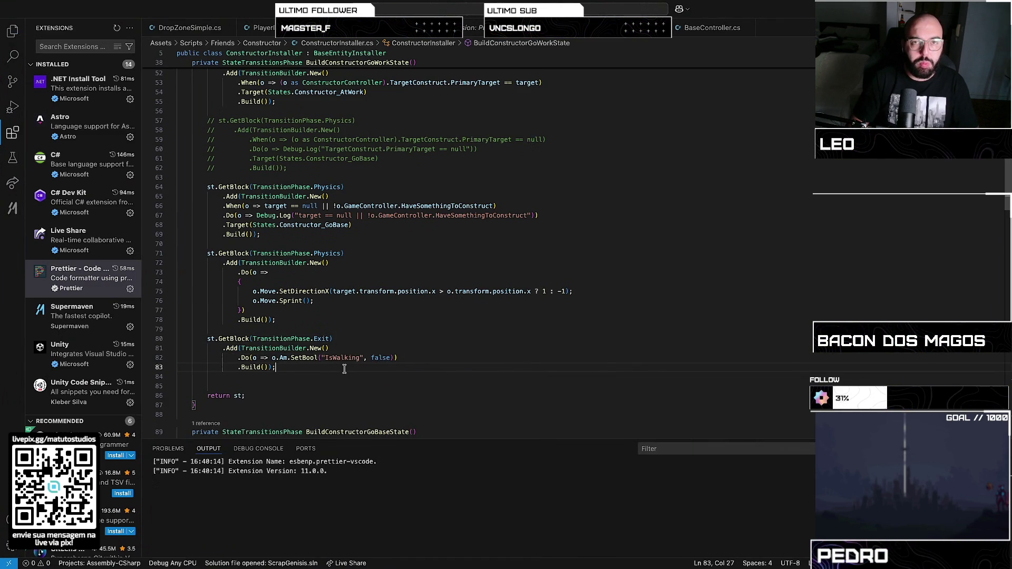
- Enter Play mode, spawn four units from the green and dark cards, then stop playing
key(ctrl+Up)
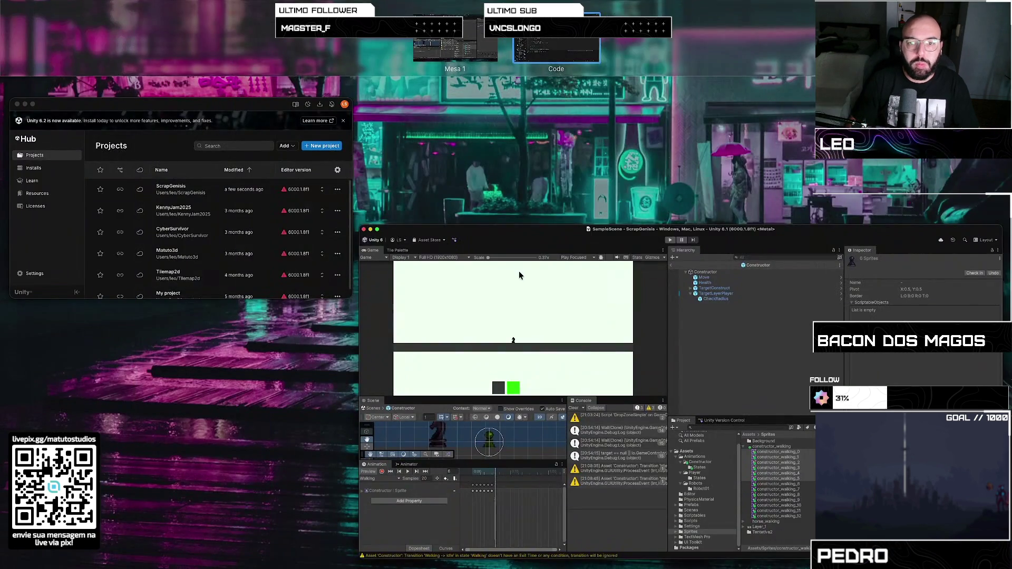
click(520, 276)
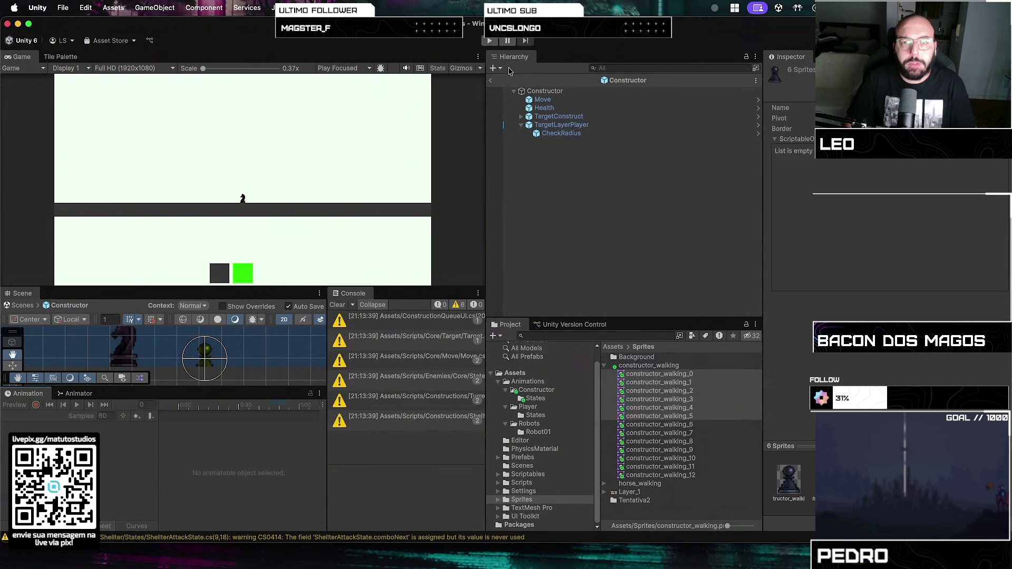
click(489, 42)
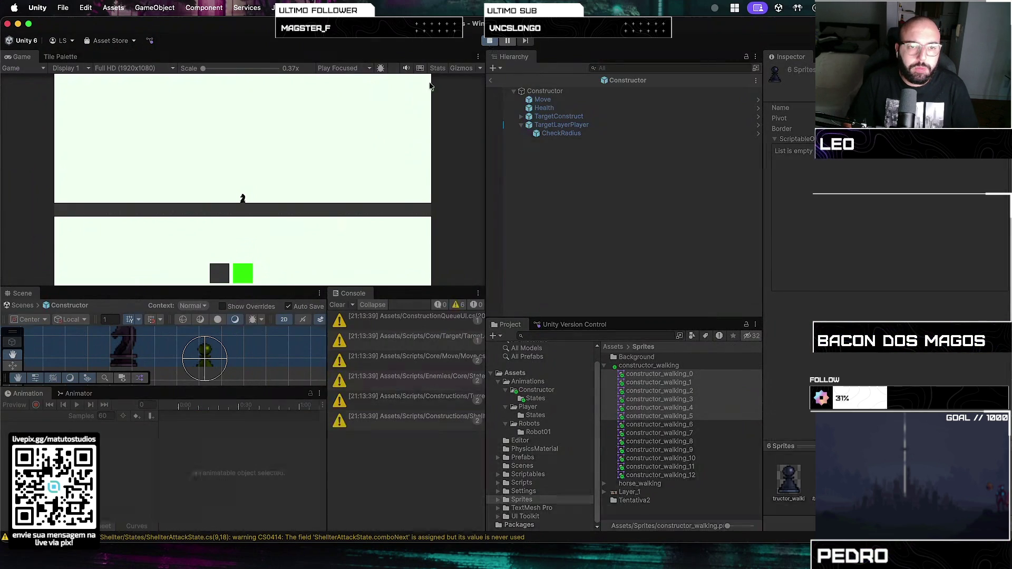
click(249, 274)
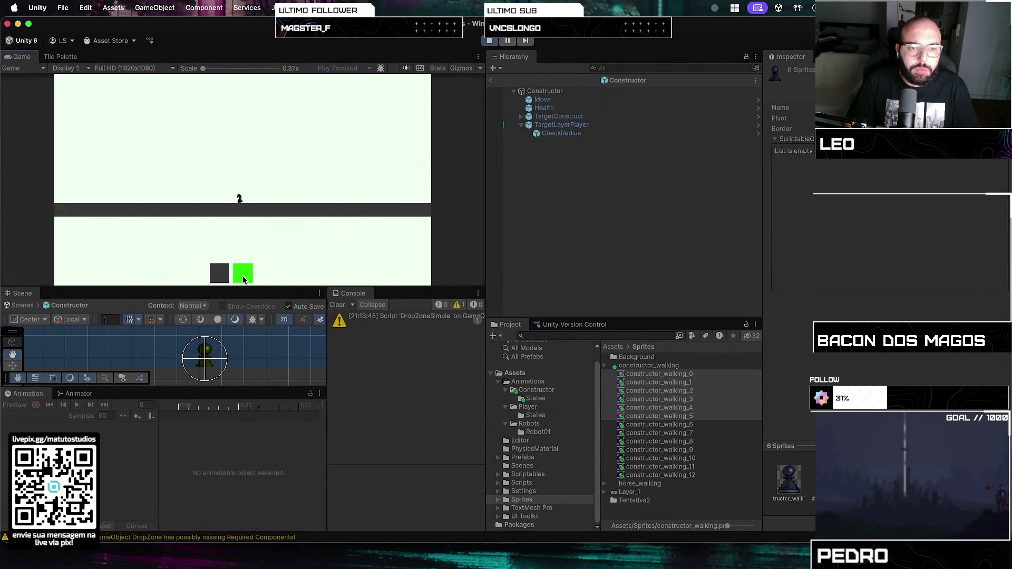
click(214, 277)
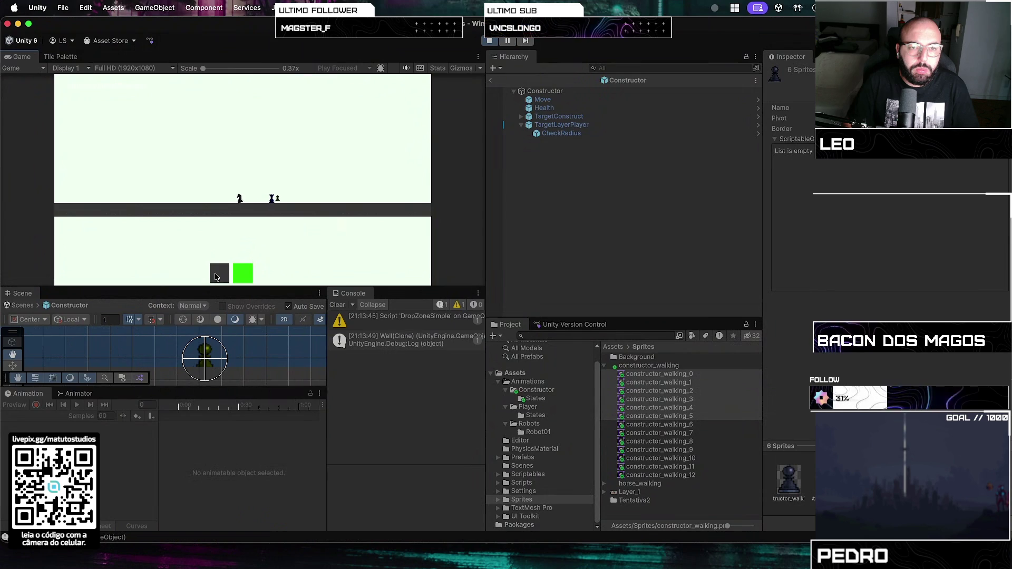
click(216, 277)
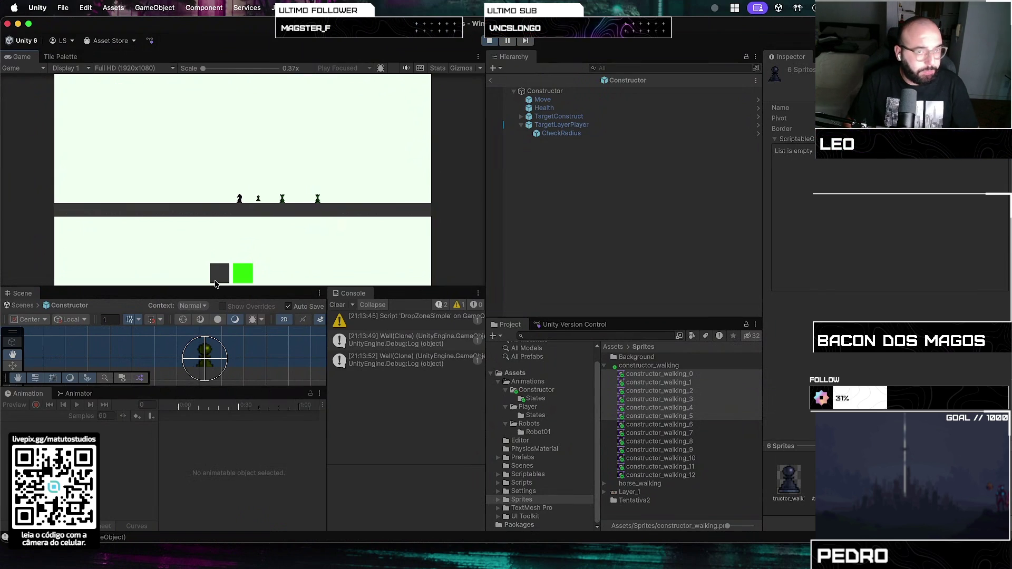
click(245, 278)
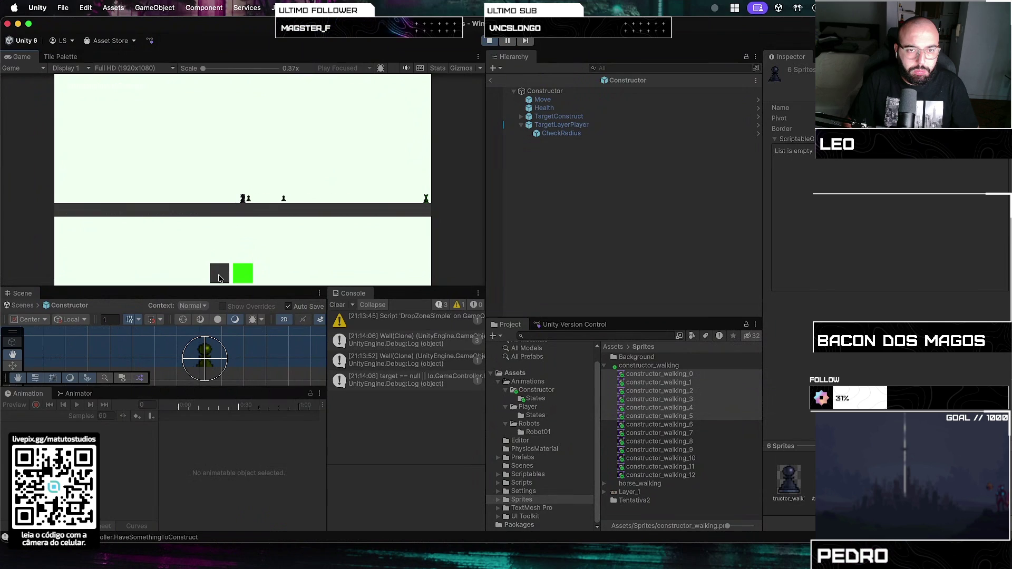
click(490, 40)
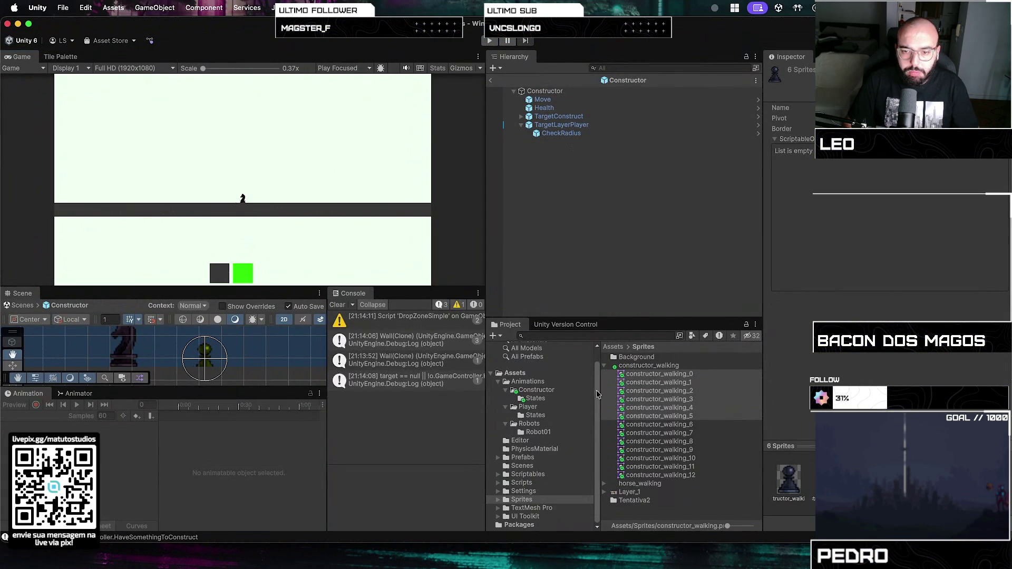
click(529, 434)
- Set the Constructor's Walking clip in Animations/Constructor/States to 50 samples
click(527, 382)
click(536, 398)
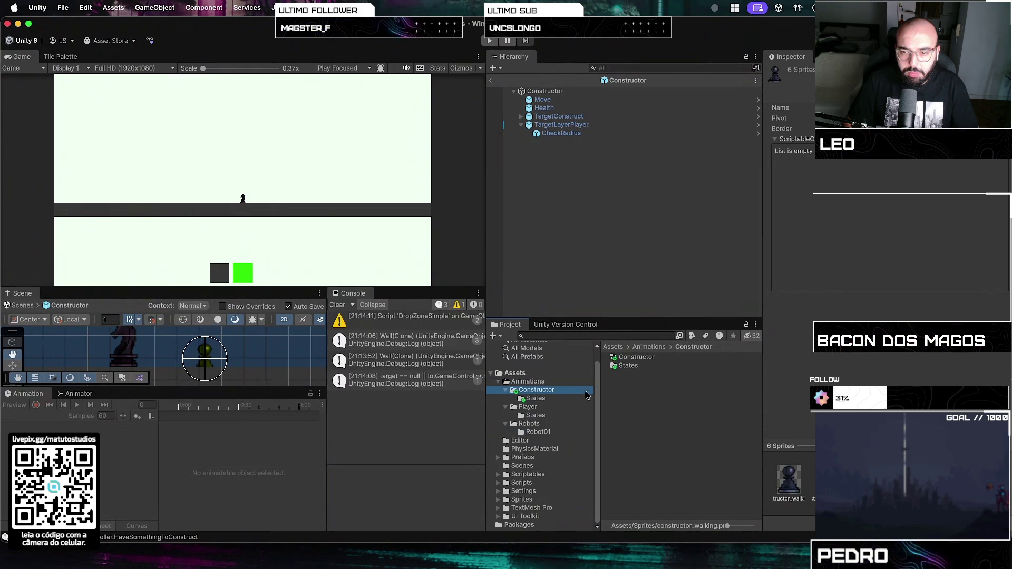
click(646, 366)
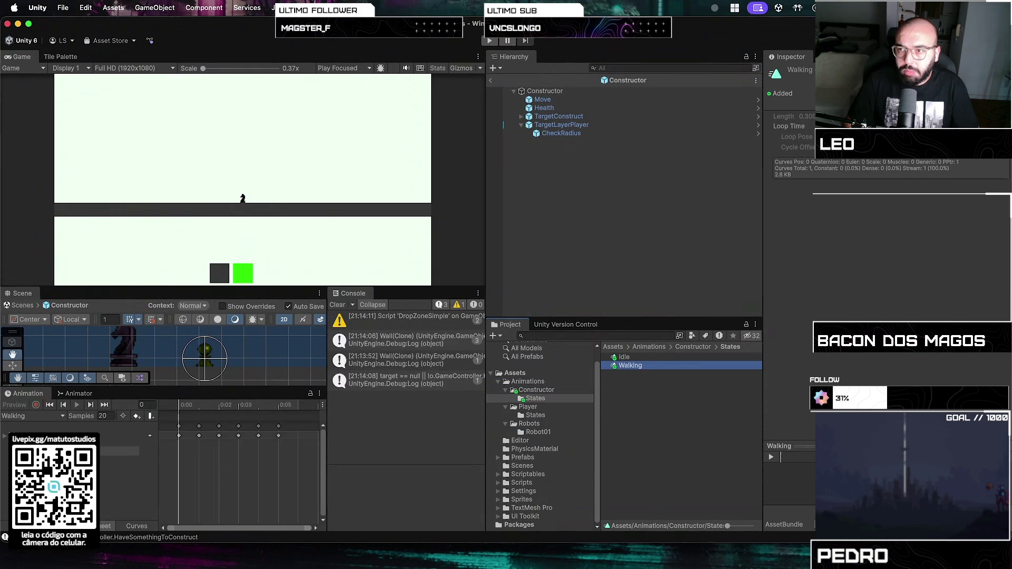
click(127, 437)
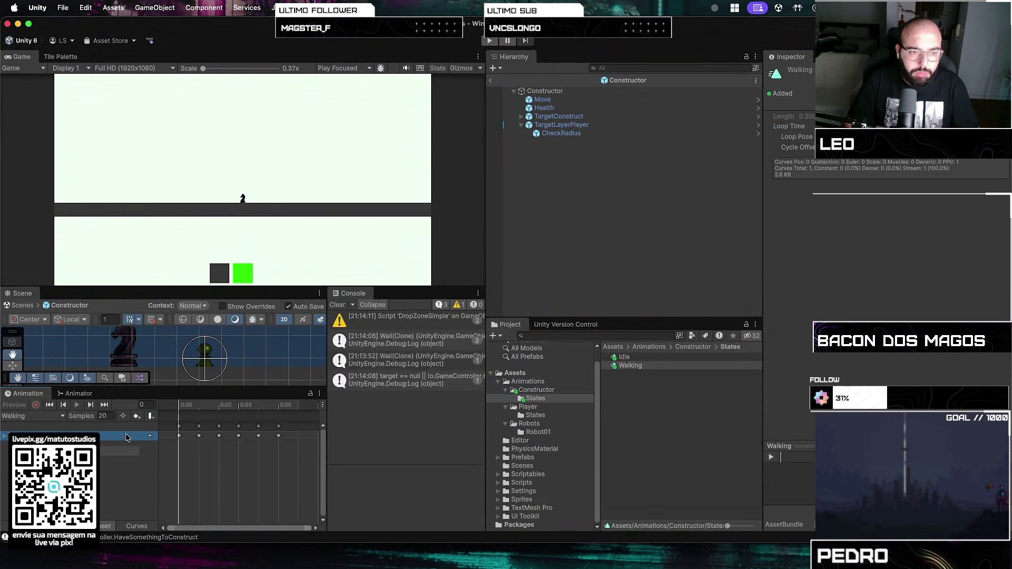
click(161, 463)
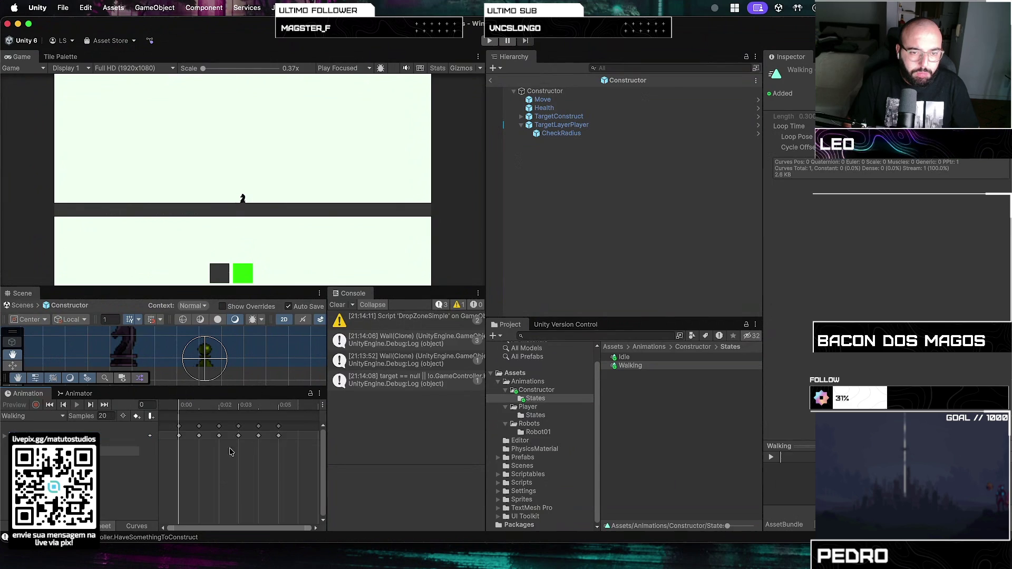
text(10)
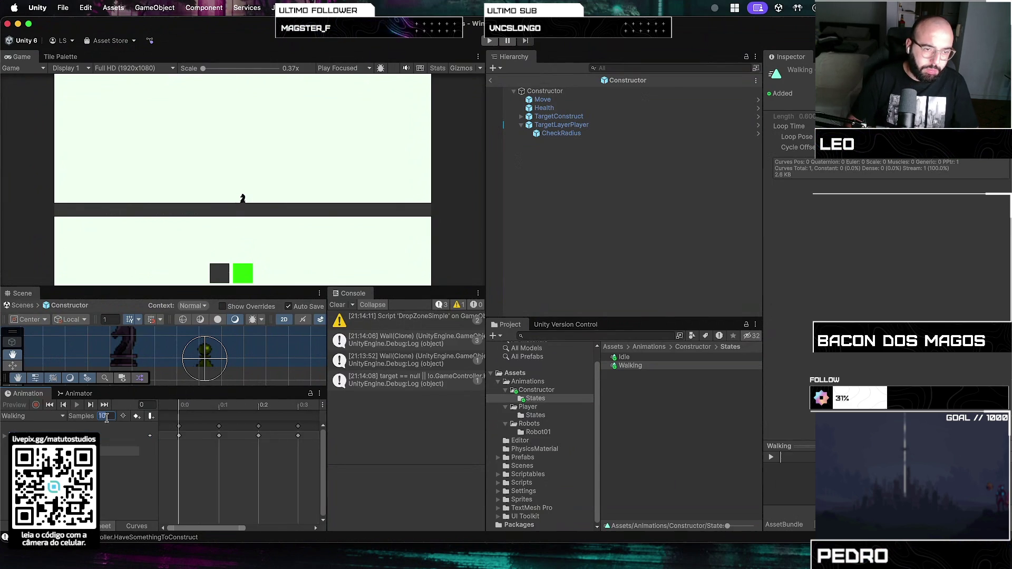
text(0)
key(Return)
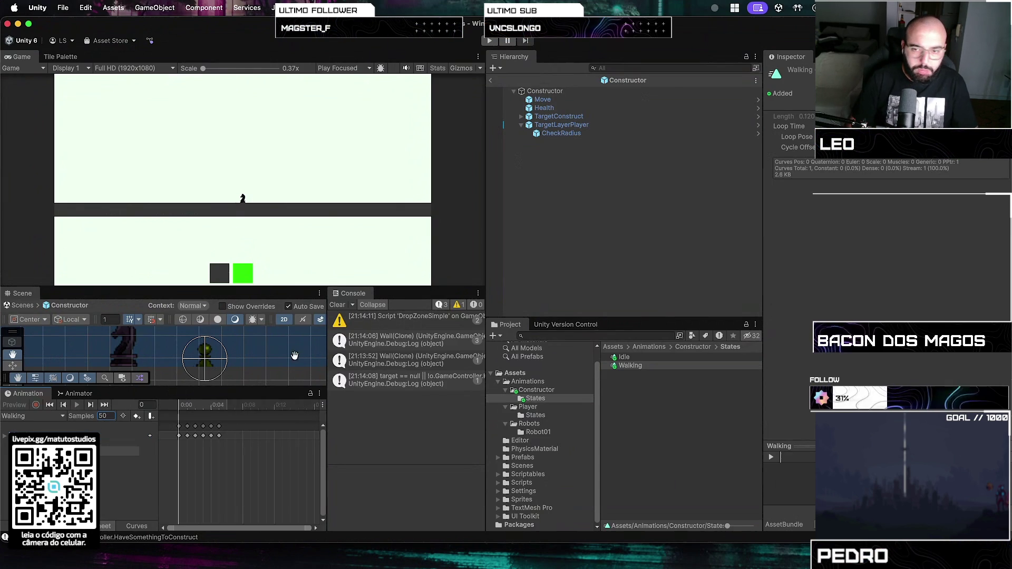
- Check the Player's Walking clip, then revisit the Constructor's Walking clip and reselect Constructor
click(508, 416)
click(639, 364)
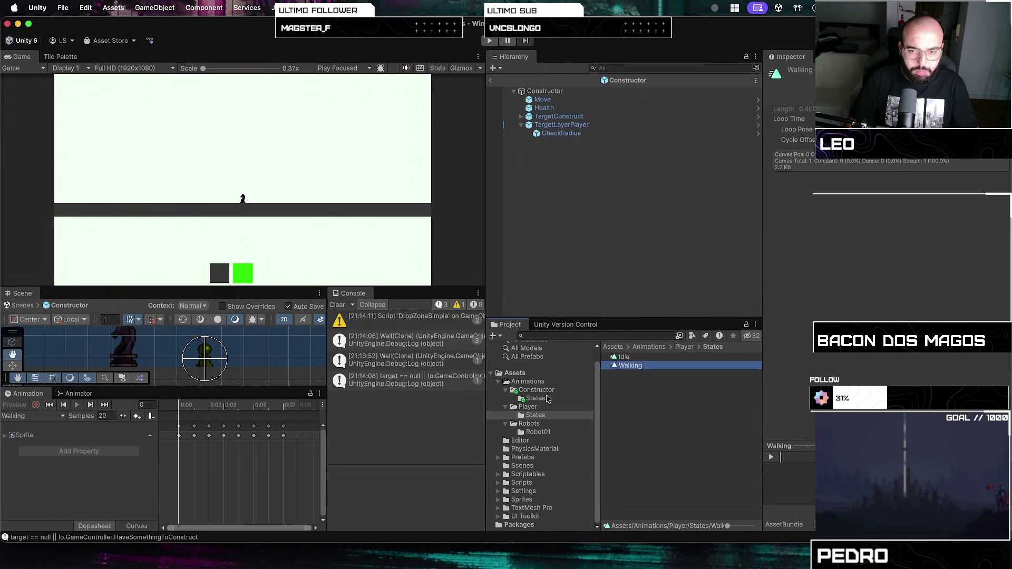
click(536, 398)
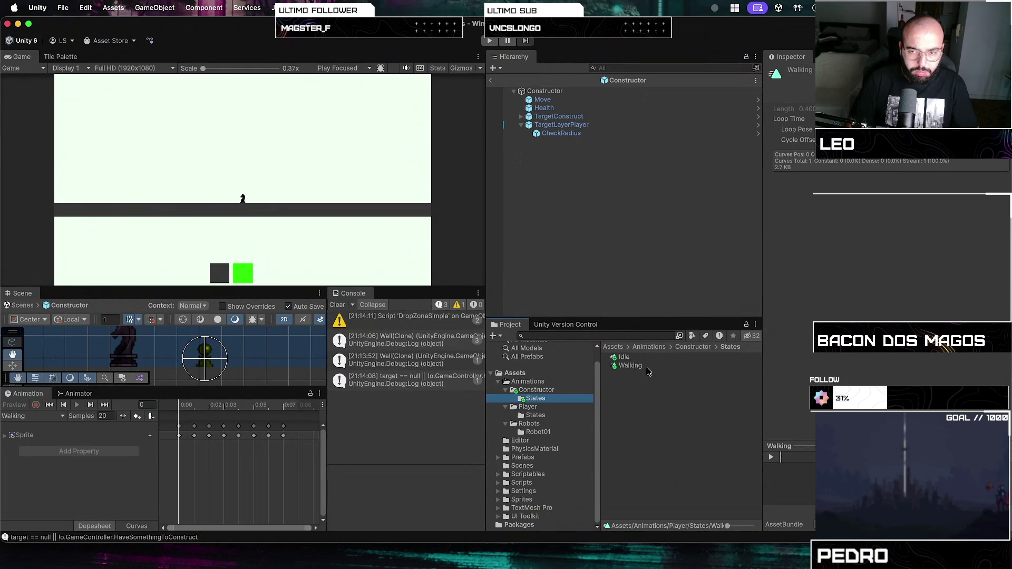
click(630, 365)
click(88, 417)
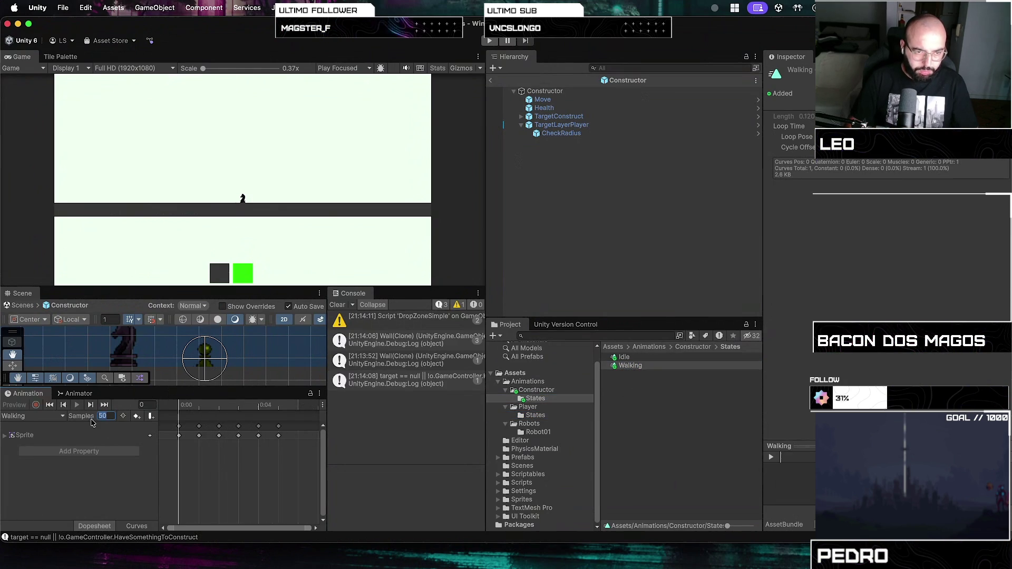
scroll(278, 450, down, 5)
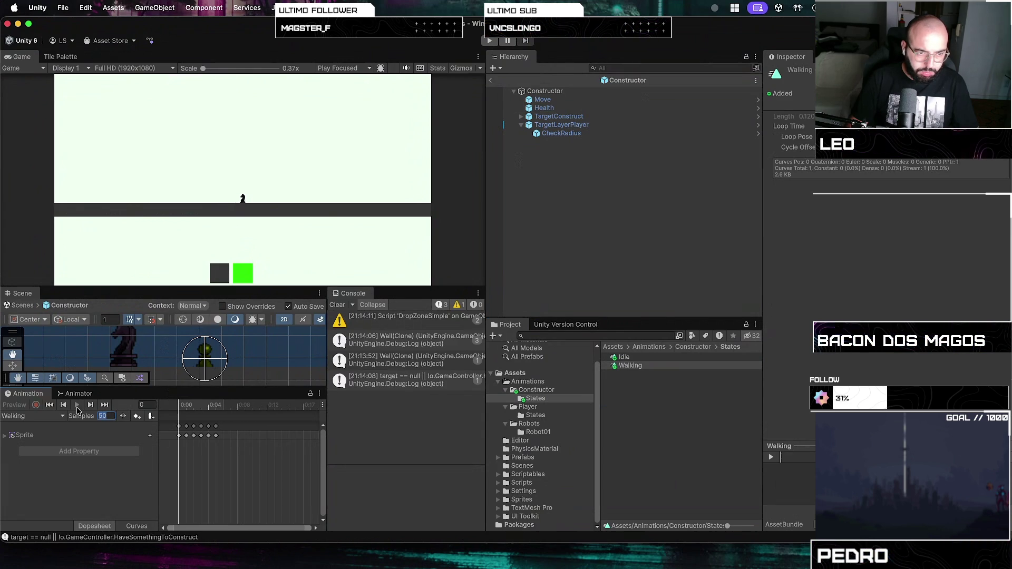
click(107, 435)
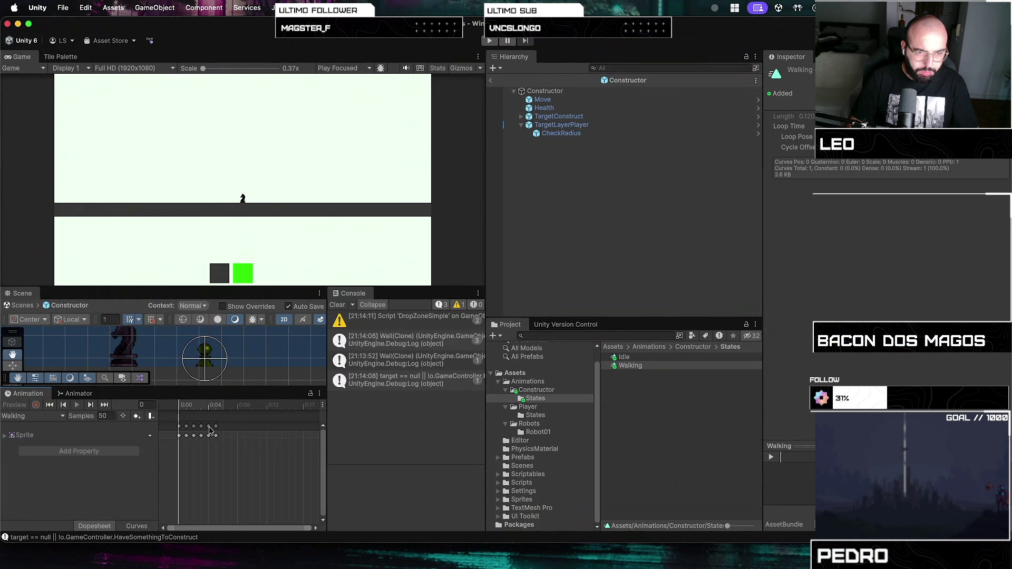
click(546, 92)
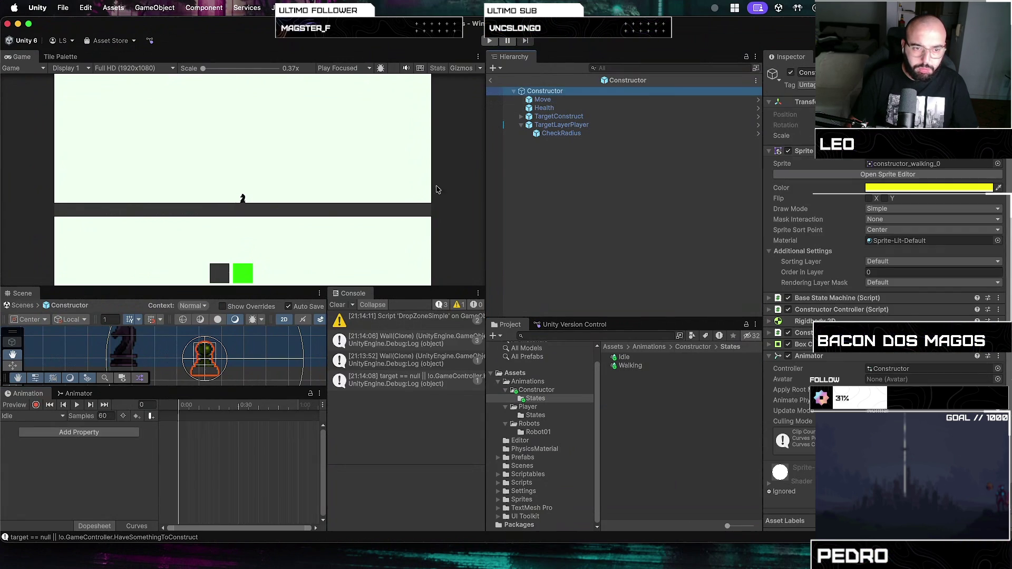
- Switch the Animation window to the Walking clip and set it to 30 samples
click(77, 404)
click(50, 416)
click(21, 433)
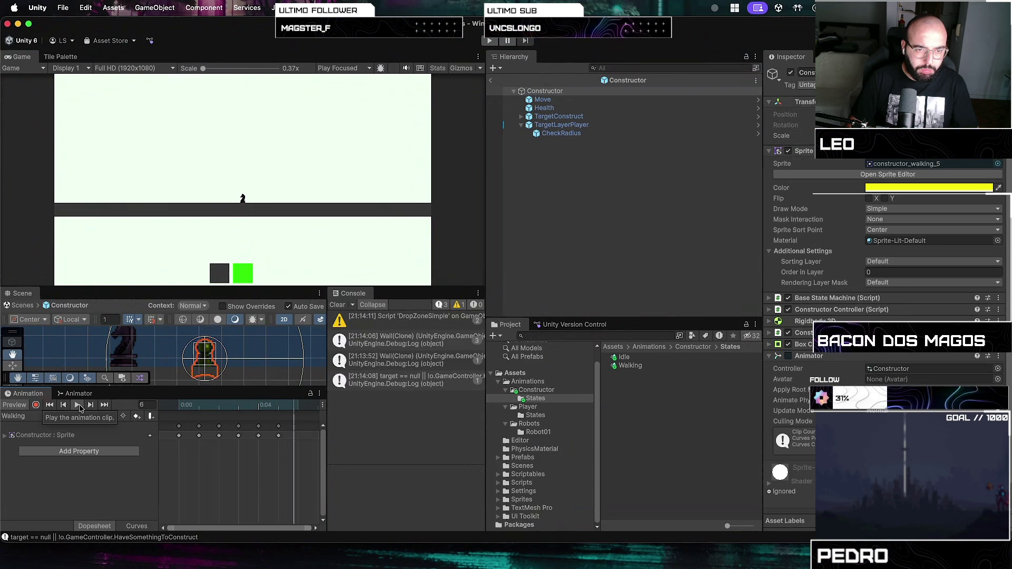
click(104, 415)
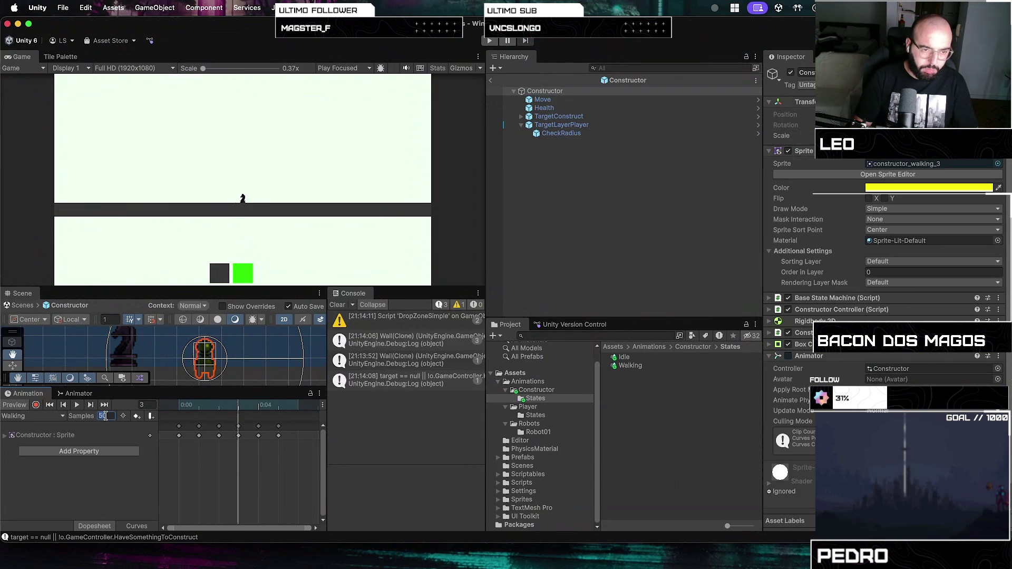
key(Return)
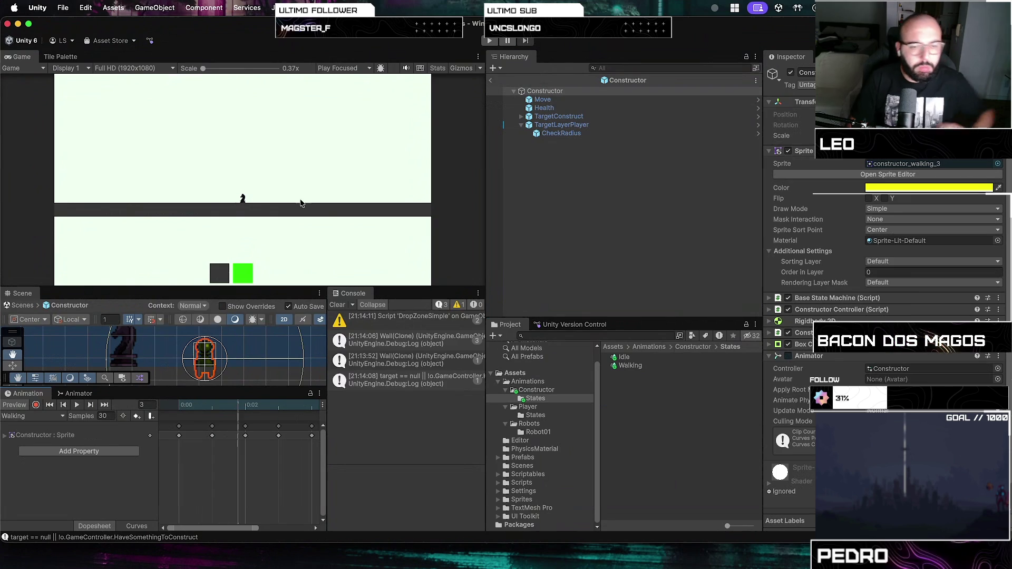
- Play the scene, spawn a Constructor clone from the dark card, and stop Play mode
click(488, 41)
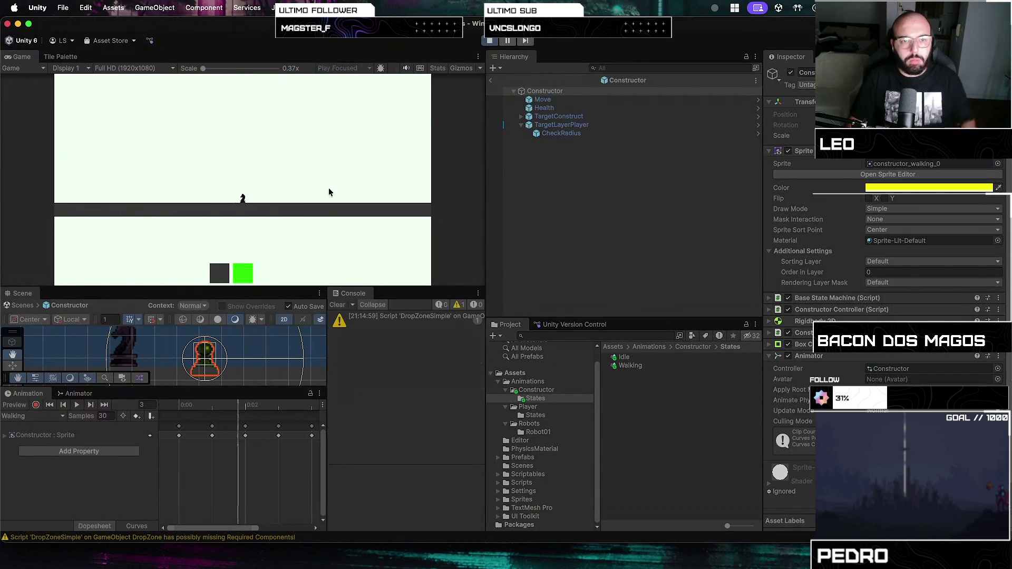
click(222, 281)
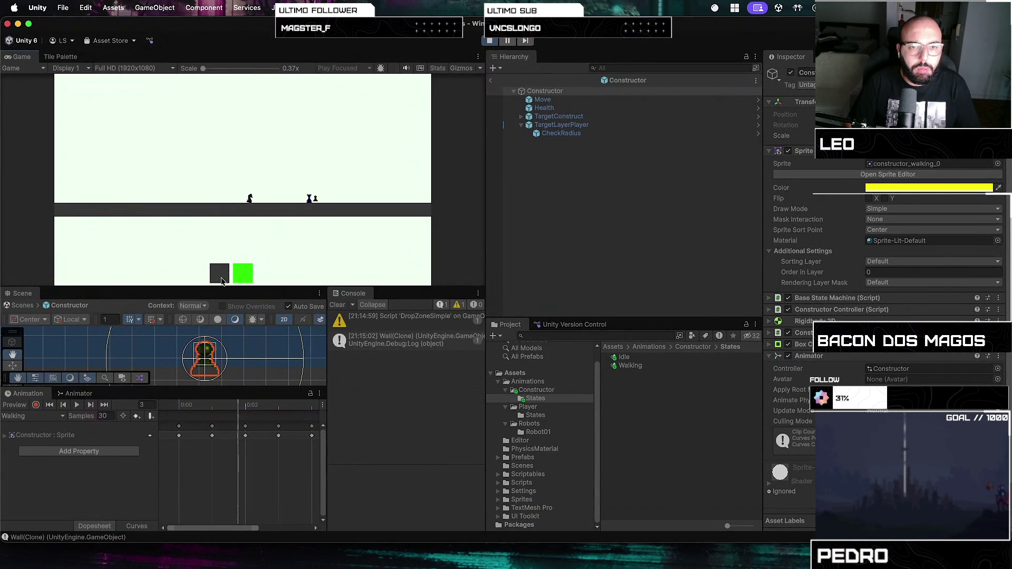
click(490, 40)
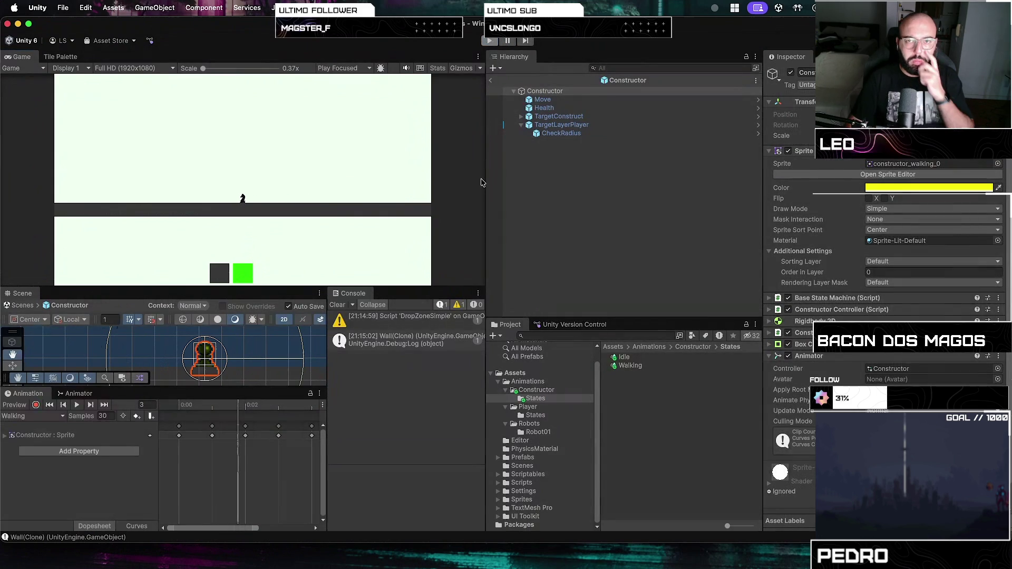
double_click(494, 23)
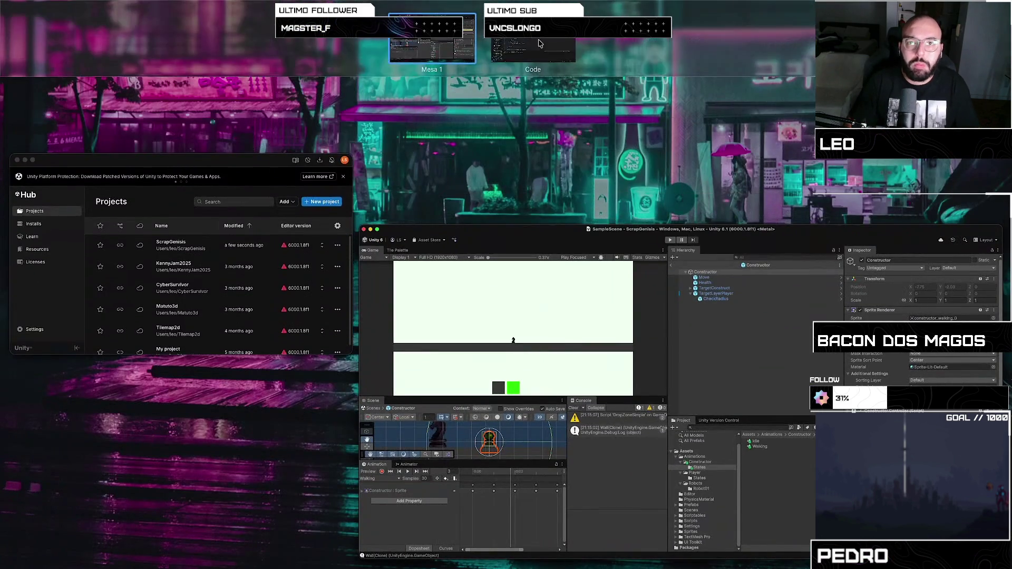
- Review GoWork's Exit block setting IsWalking to false, then place the caret in GoBase's Enter block
key(super+Tab)
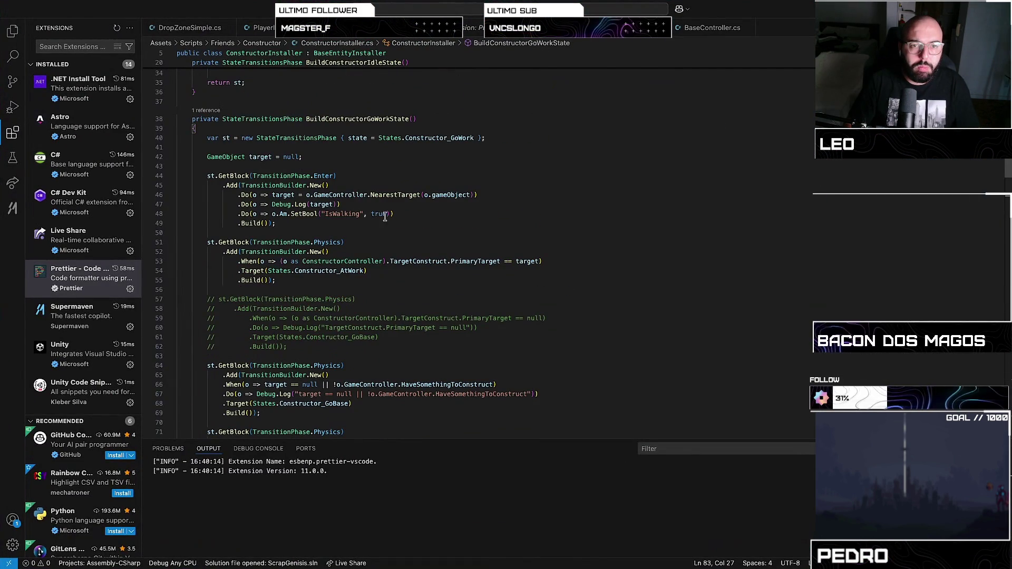
scroll(349, 262, down, 6)
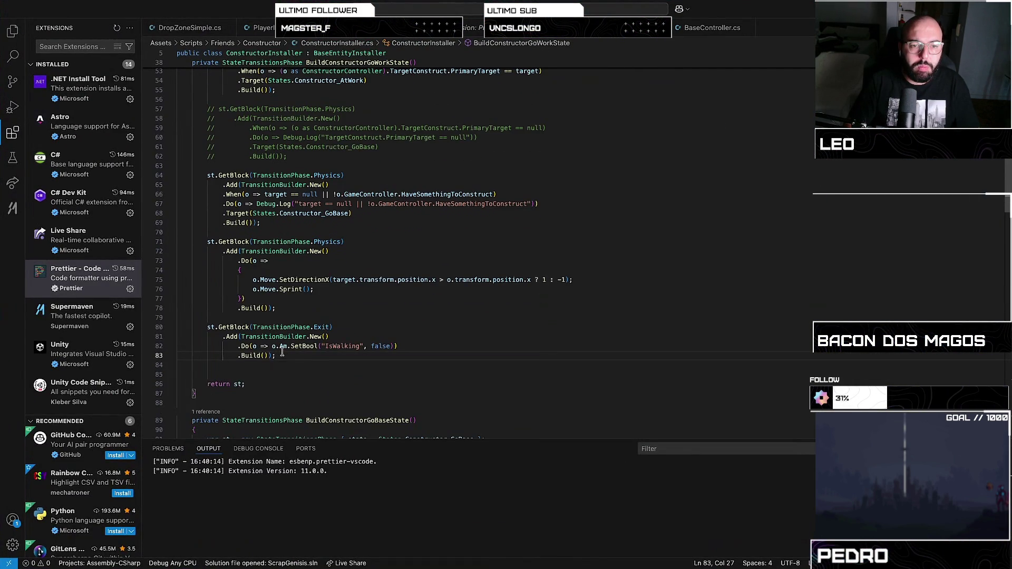
shift+click(213, 318)
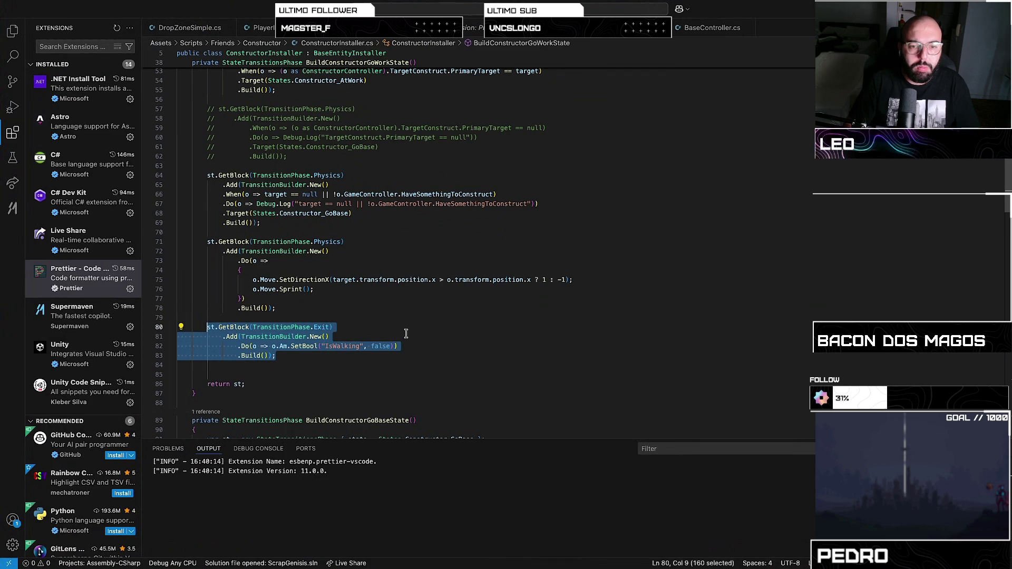
scroll(406, 332, down, 10)
scroll(406, 330, down, 18)
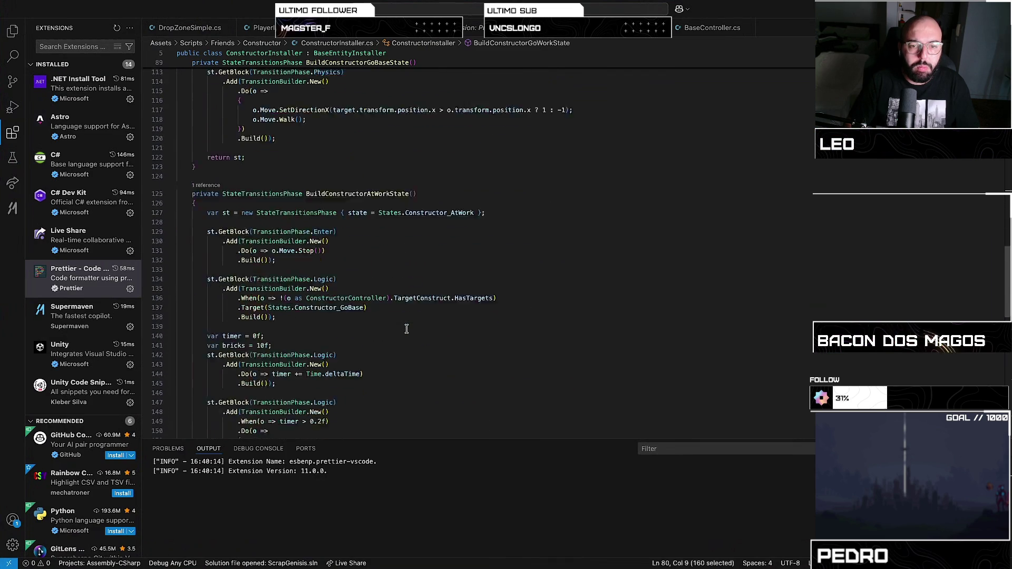
scroll(407, 327, up, 20)
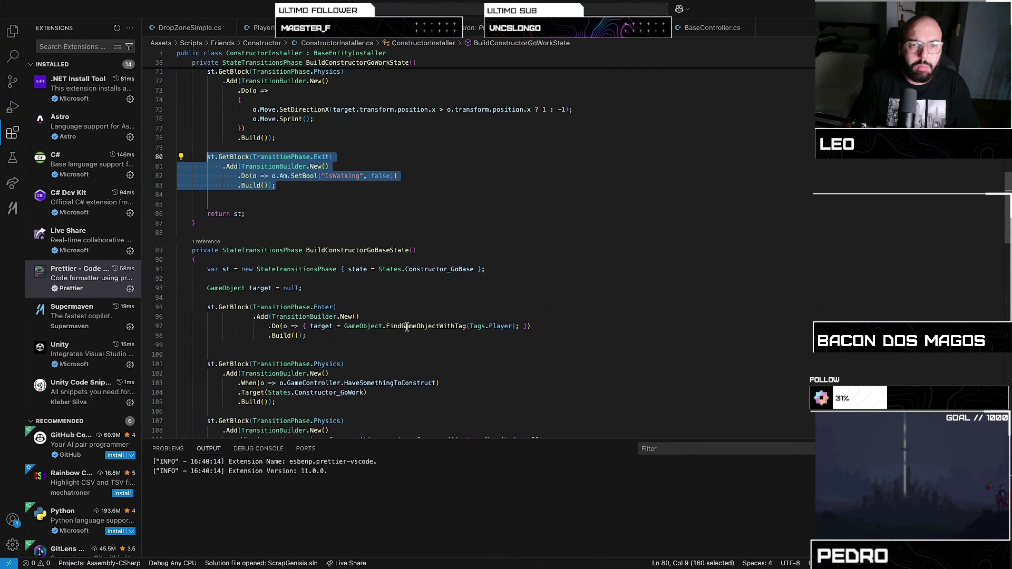
scroll(407, 327, down, 4)
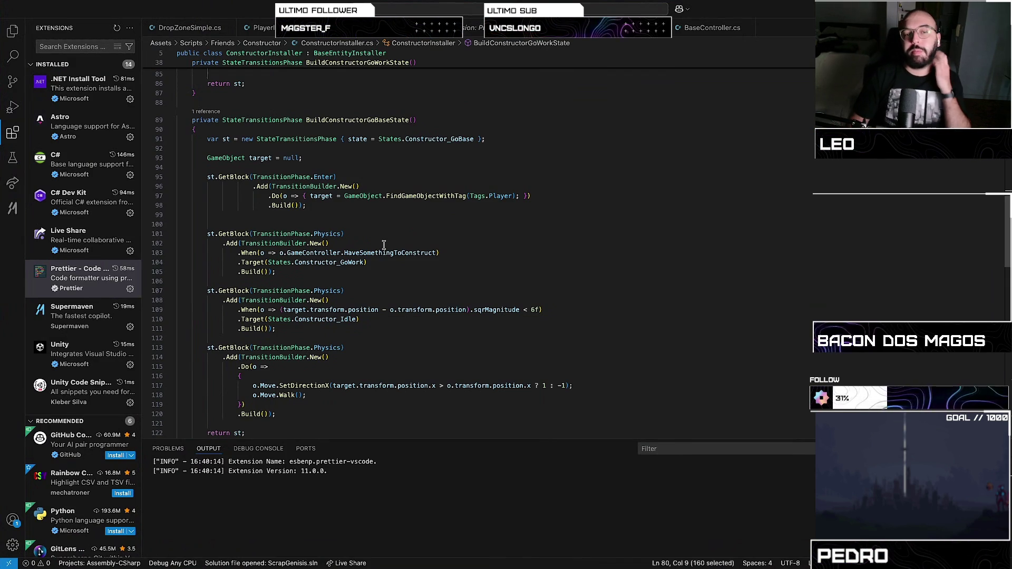
click(331, 208)
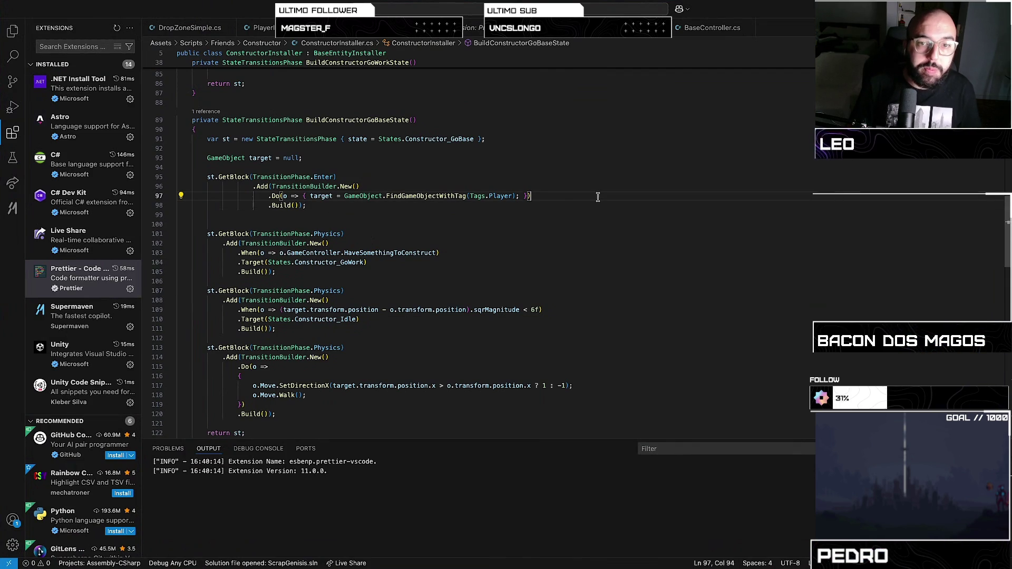
- Add an IsWalking true line to GoBase's Enter block and make room for an Exit block setting it false
key(Return)
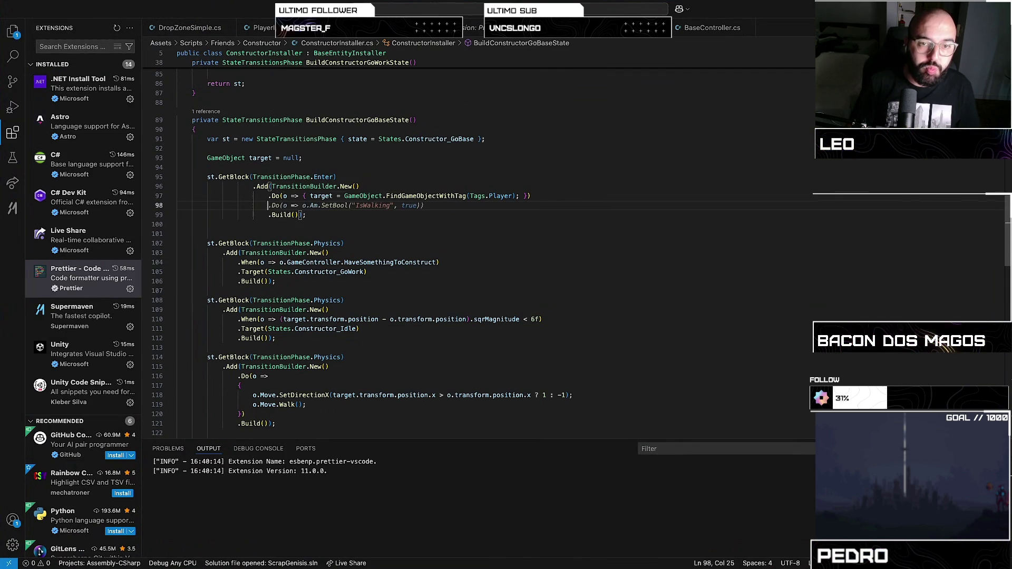
text(.Do(o => o.Am.SetBool("IsWalking", true)))
scroll(478, 289, down, 5)
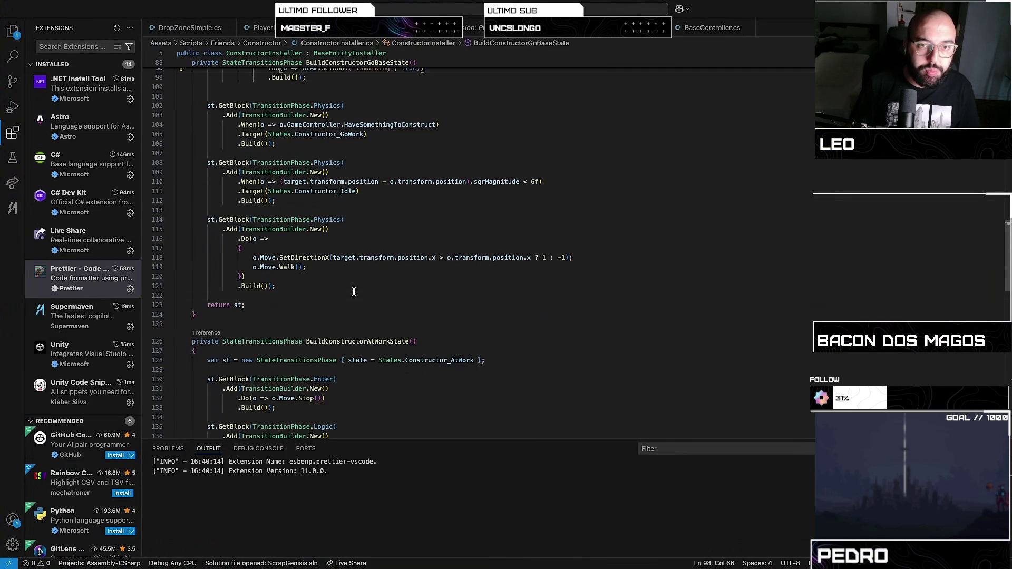
click(353, 291)
key(Return)
key(Return)
key(Up)
key(Tab)
key(Tab)
key(Tab)
key(Tab)
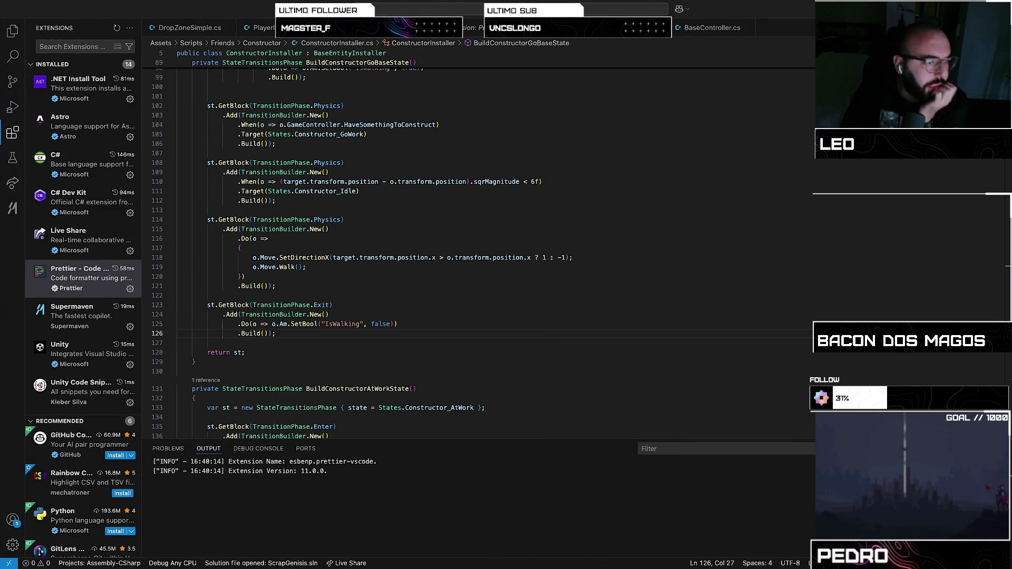
key(ctrl+Up)
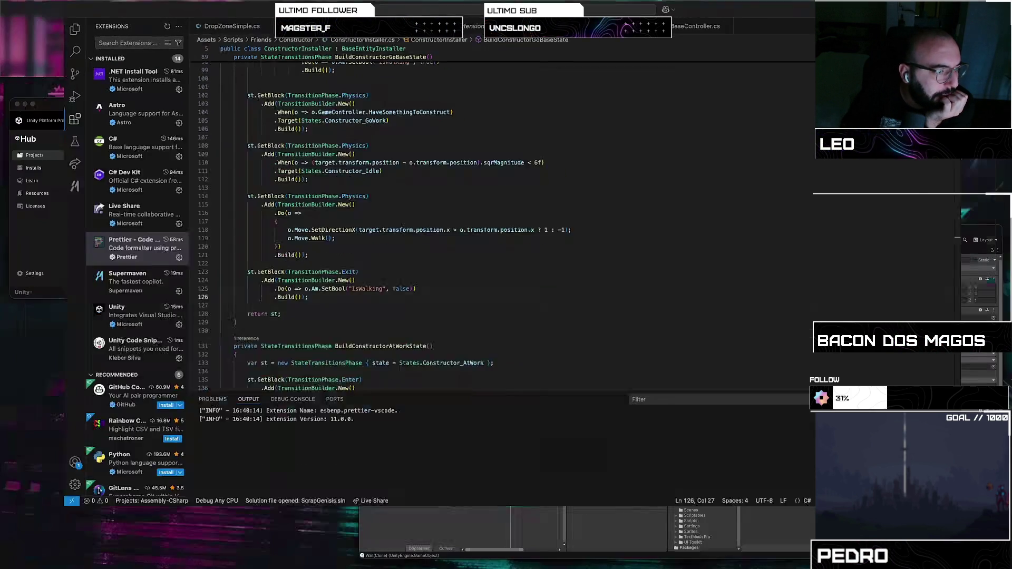
click(487, 185)
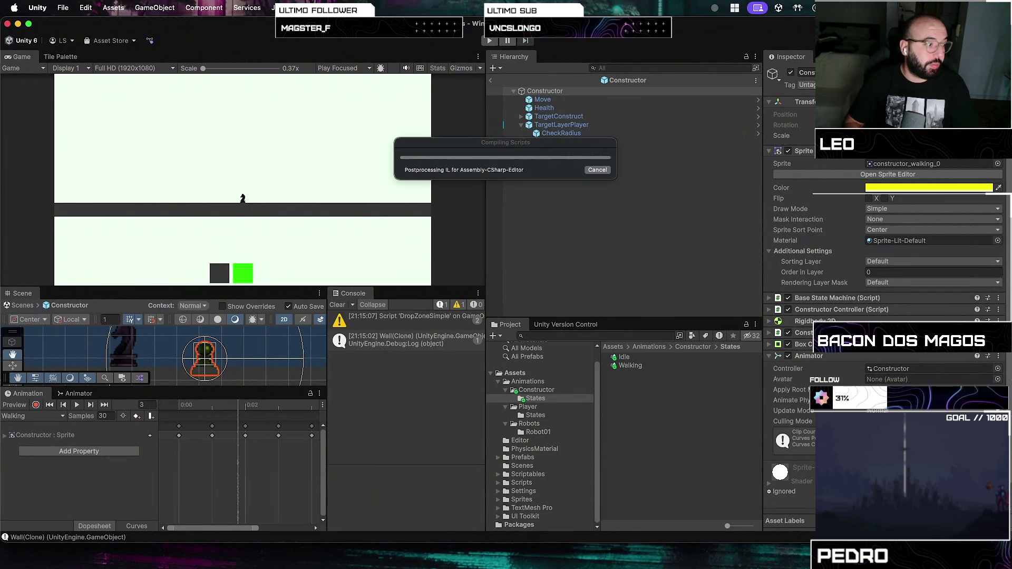
- Run the game, spawn Constructor clones and another wall from the cards, then stop Play mode
key(ctrl+Up)
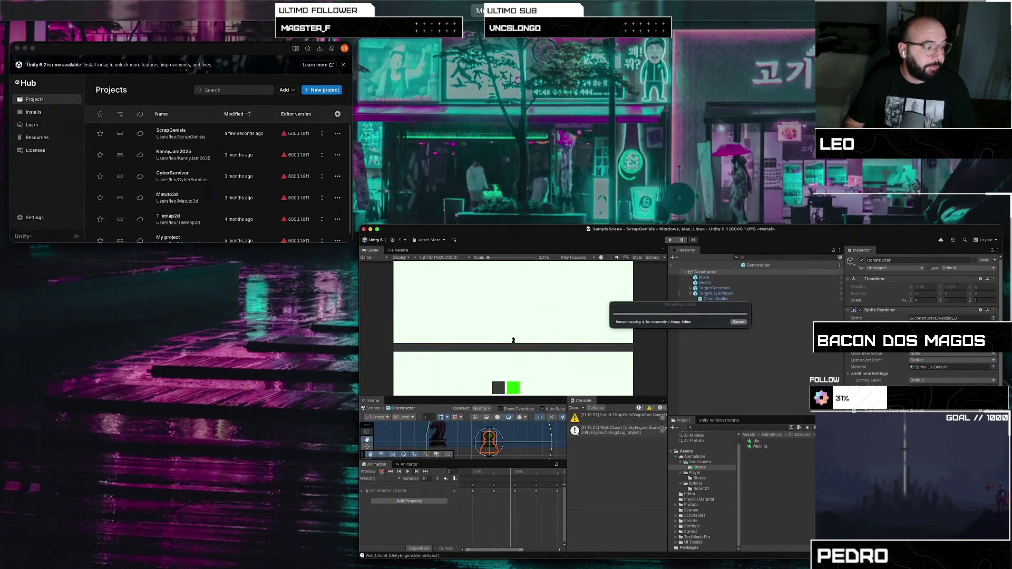
click(508, 327)
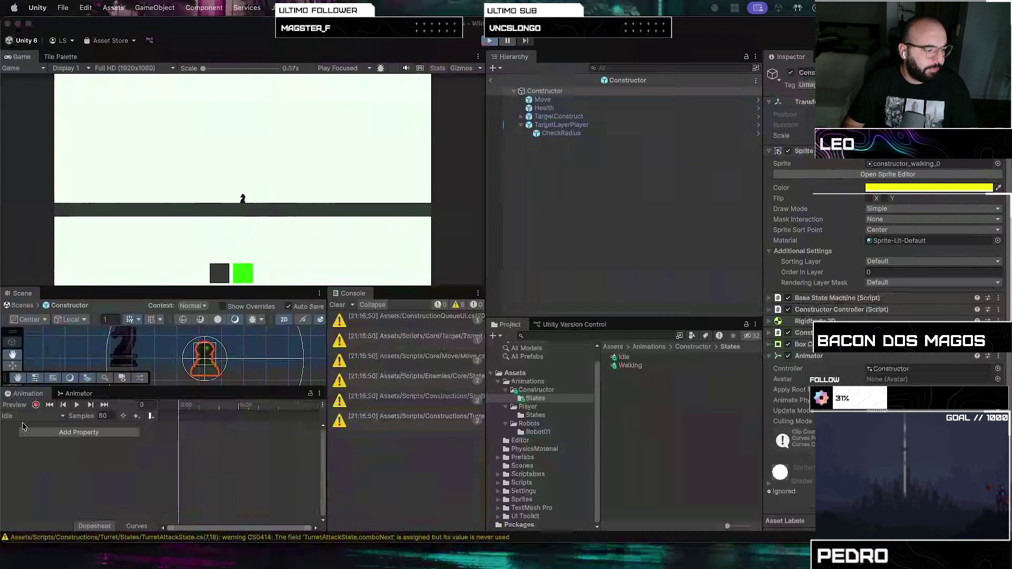
click(488, 42)
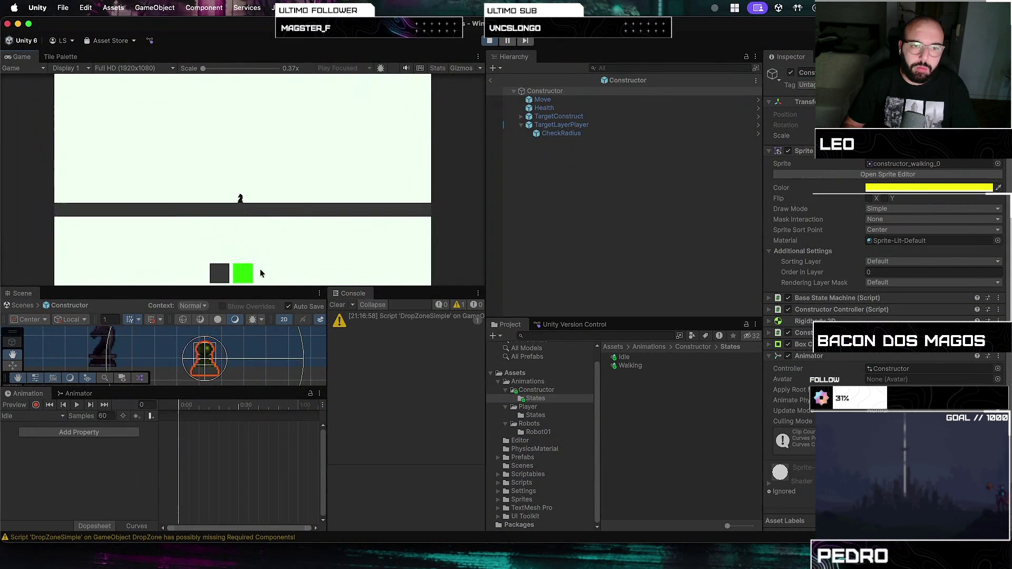
click(242, 274)
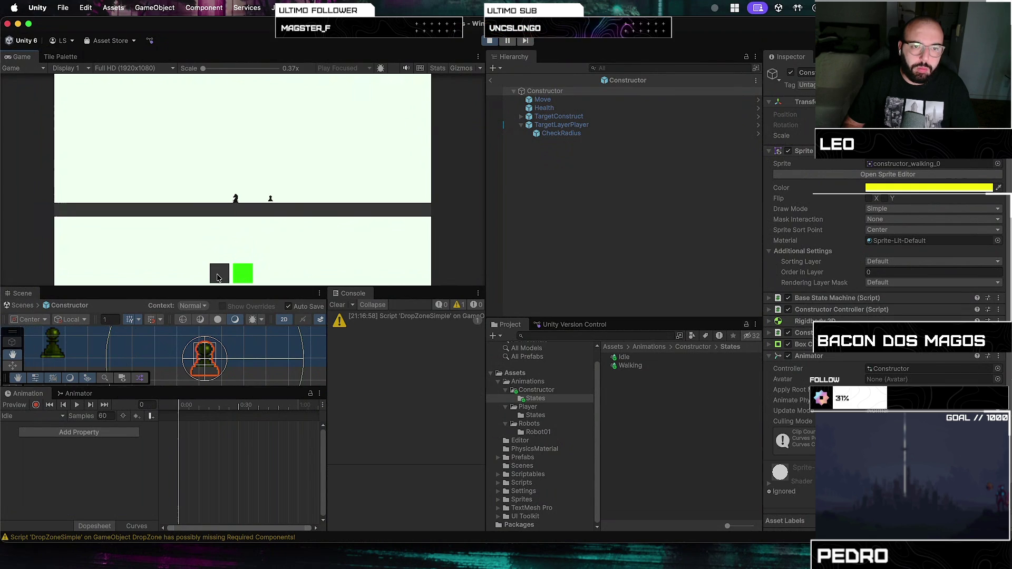
click(219, 278)
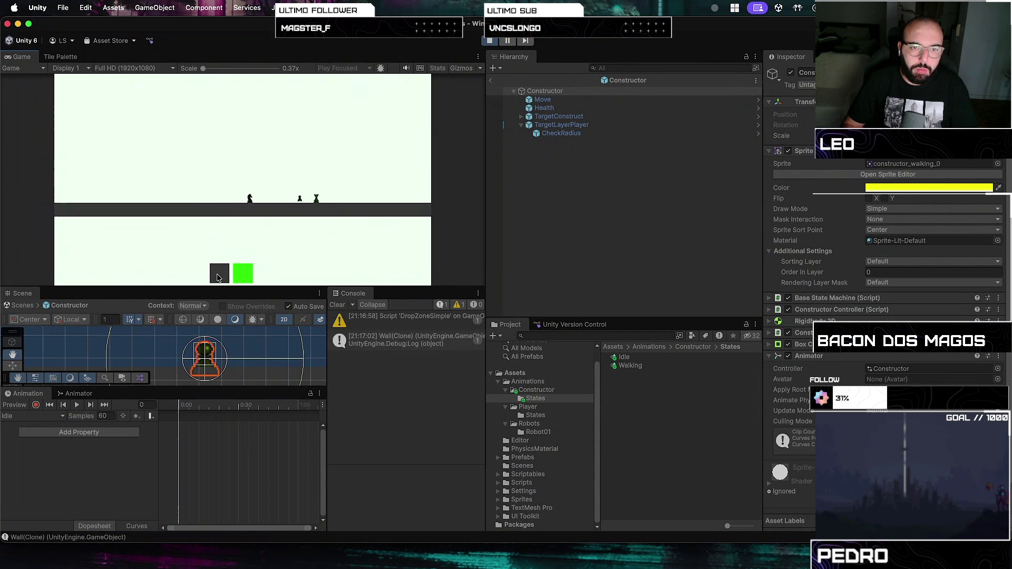
click(218, 278)
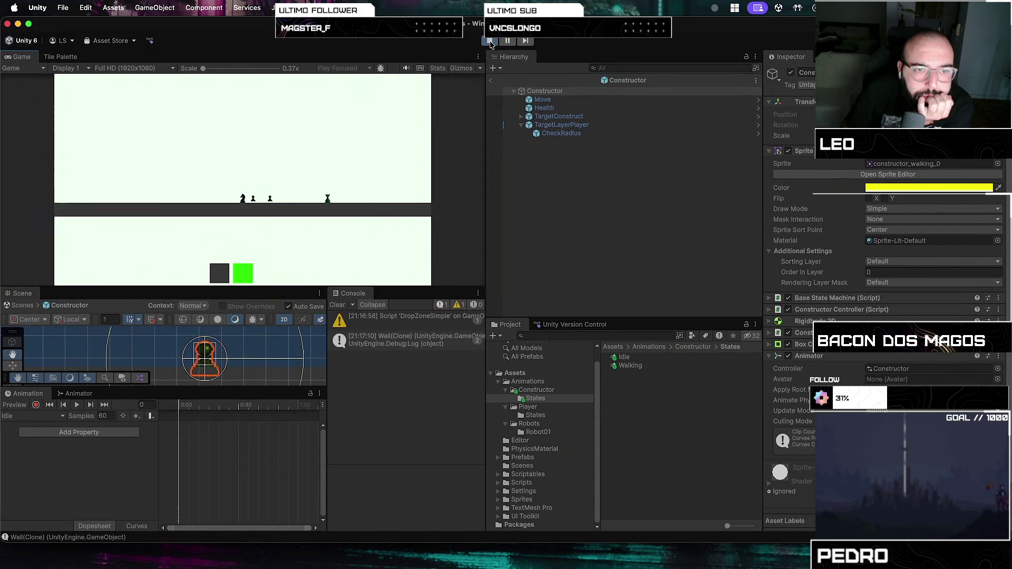
click(490, 43)
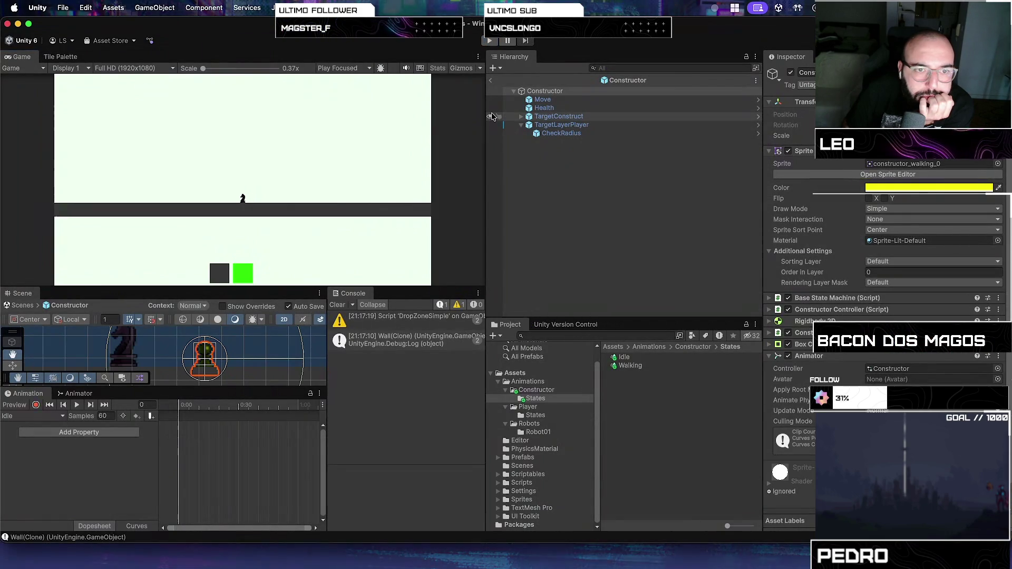
- Glance over the installer code in VS Code, then go back to the Unity editor
key(super+Tab)
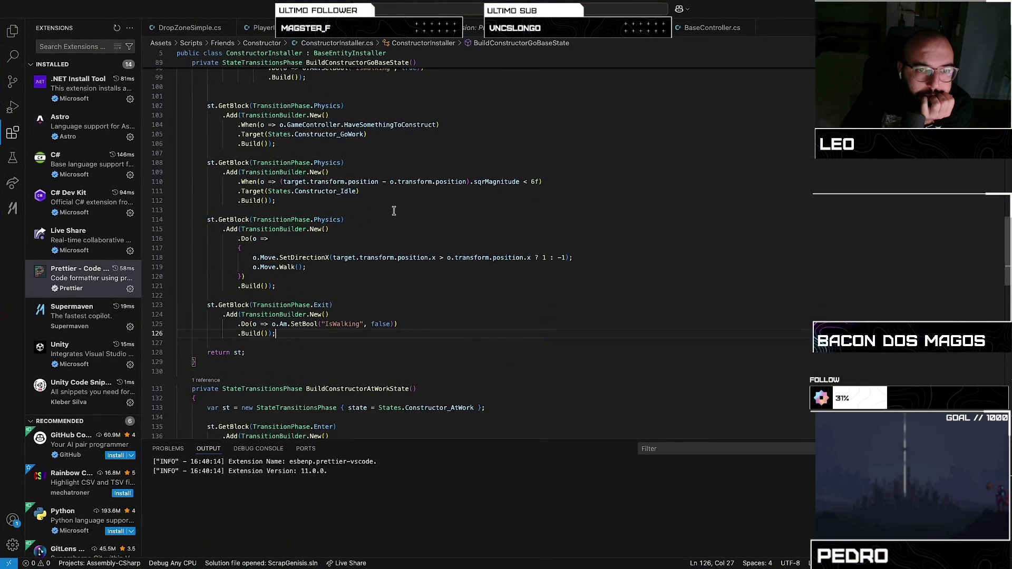
scroll(397, 221, down, 10)
scroll(398, 238, up, 9)
scroll(398, 238, down, 3)
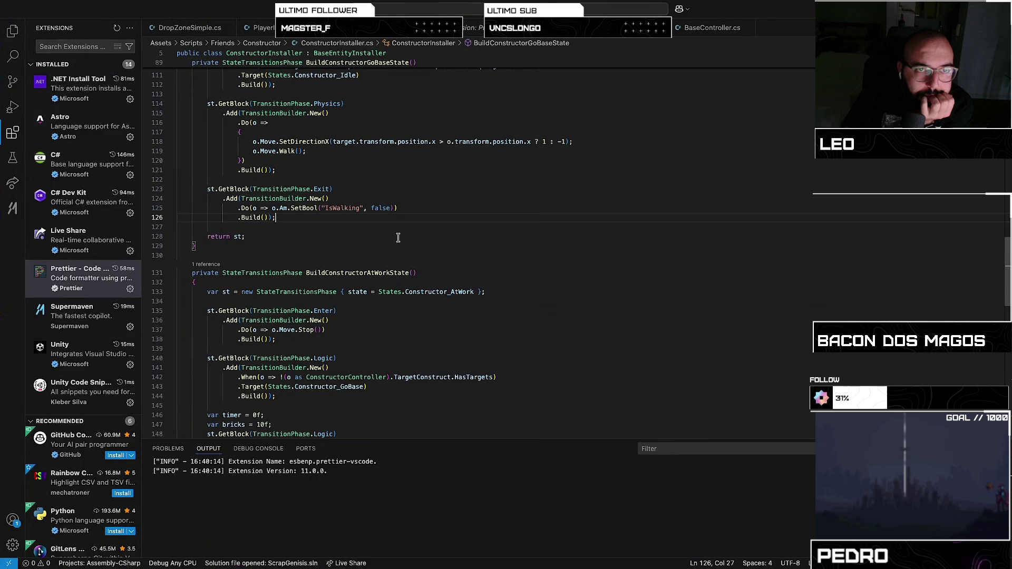
key(ctrl+Up)
click(779, 236)
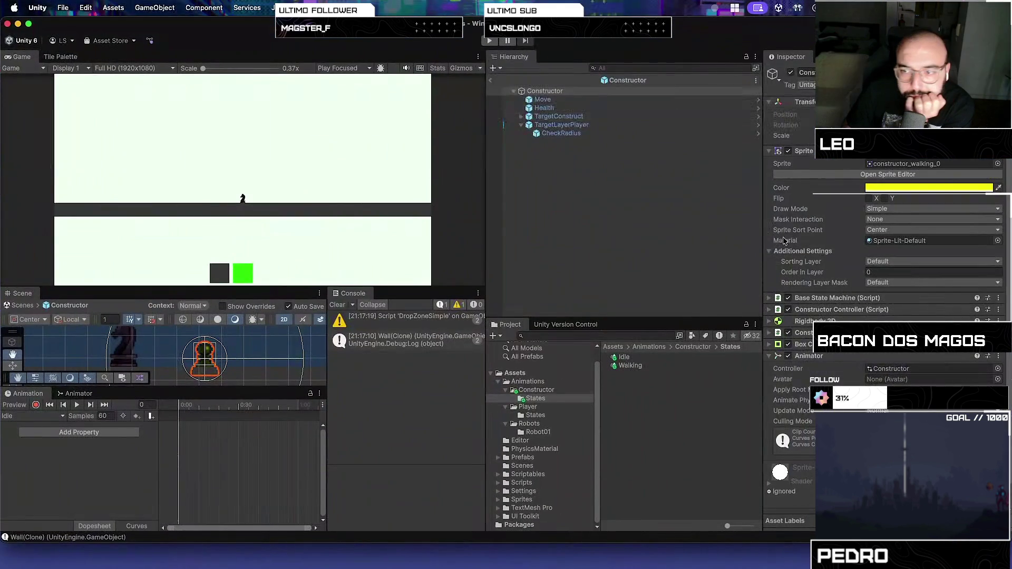
- Select Constructor and set its Rigidbody 2D Body Type to Dynamic
click(716, 92)
click(769, 321)
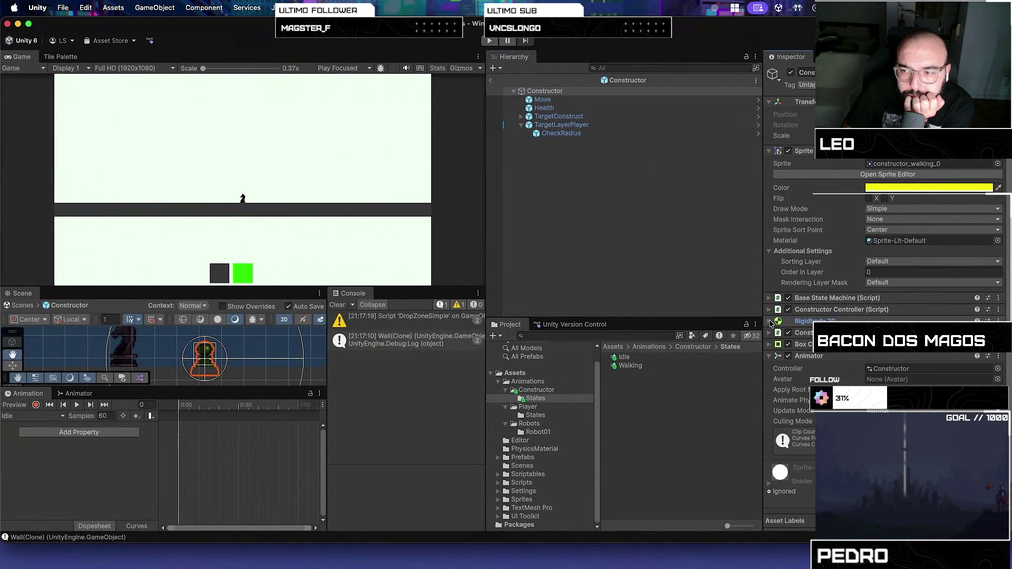
click(933, 333)
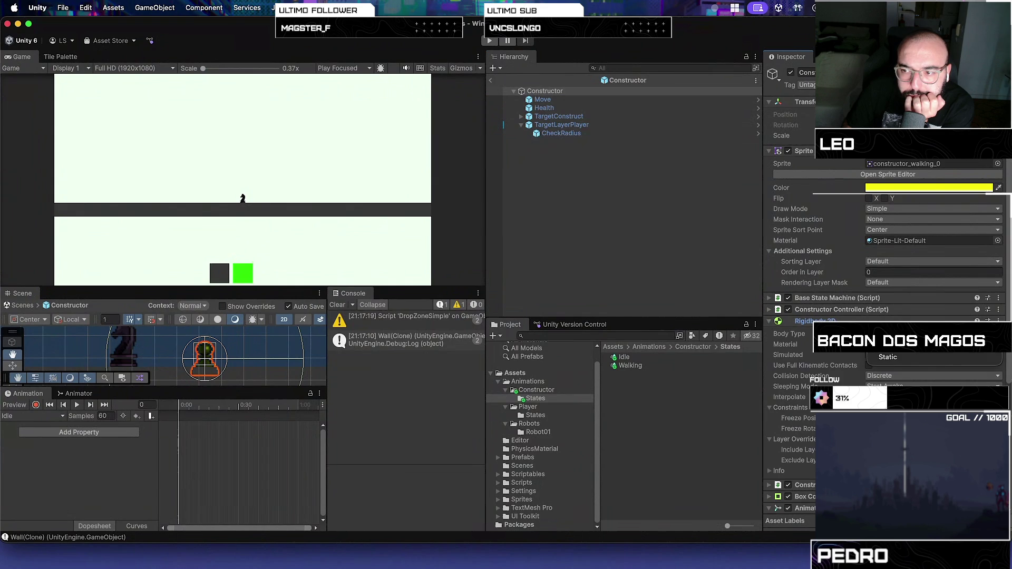
click(770, 320)
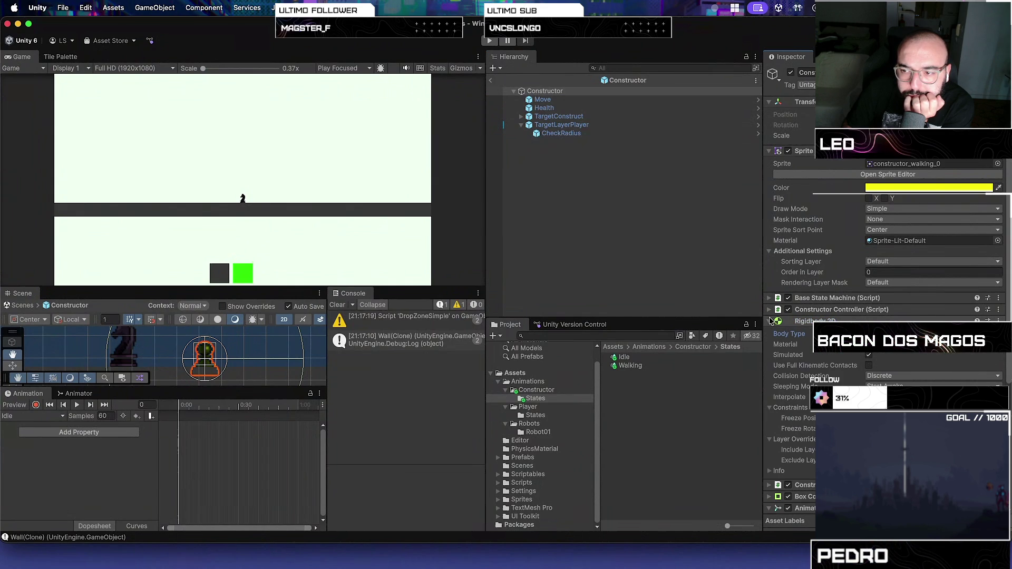
click(769, 321)
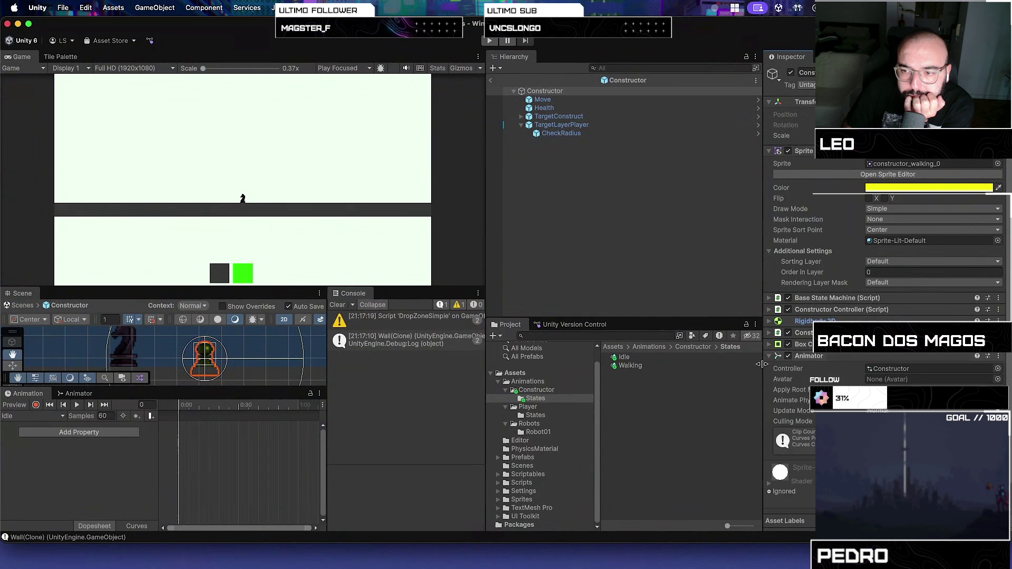
click(769, 344)
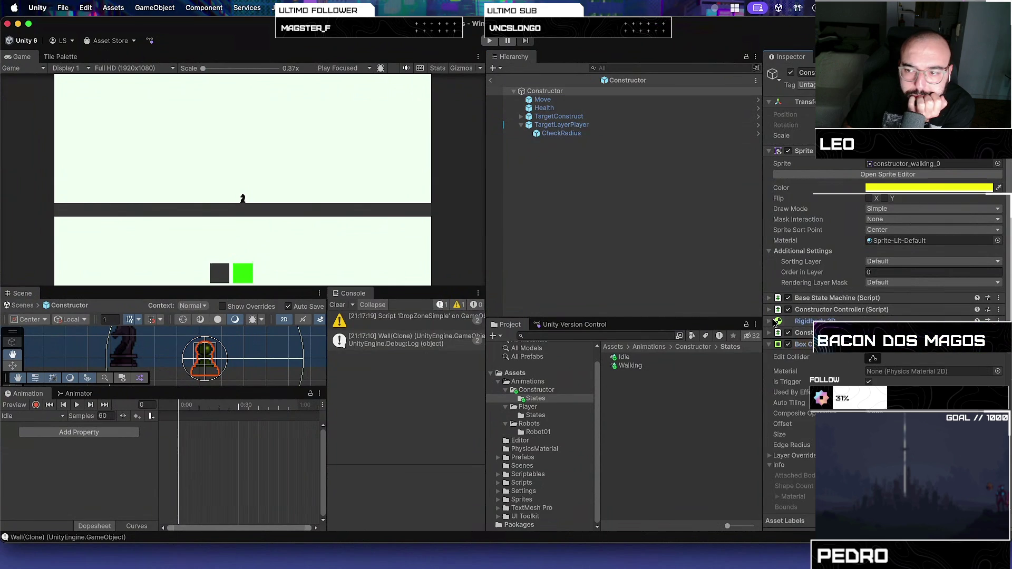
click(773, 321)
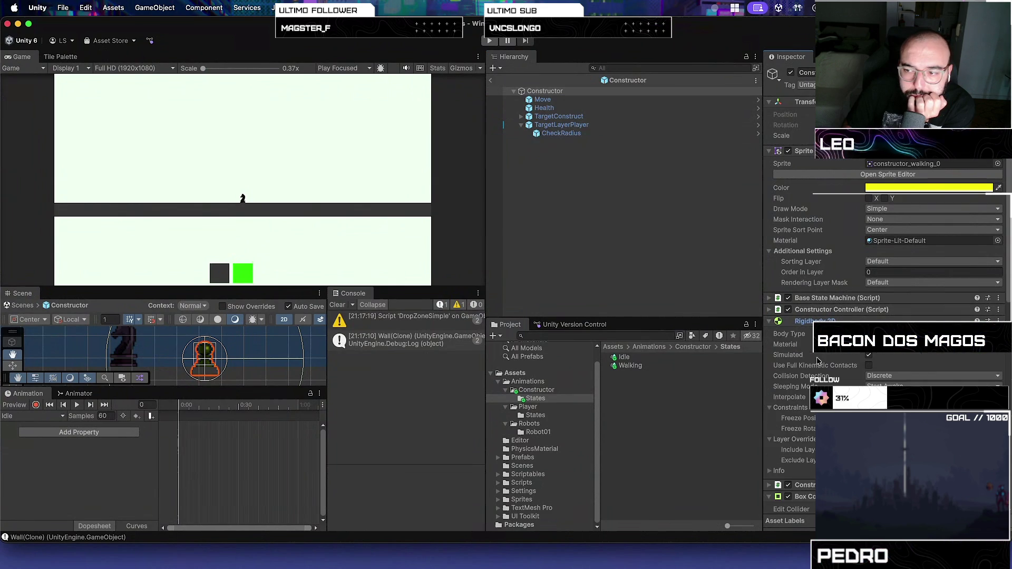
click(933, 333)
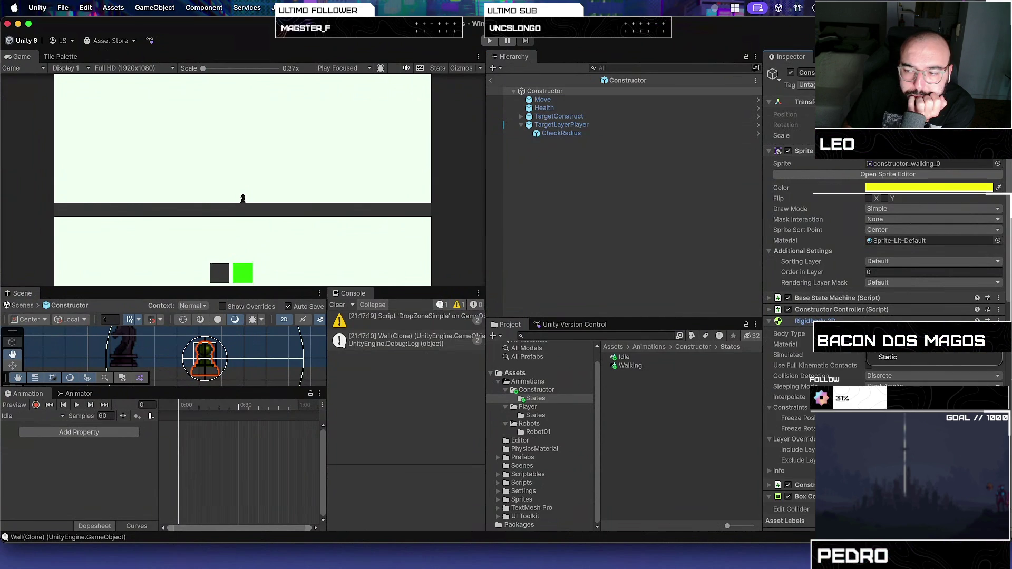
click(886, 335)
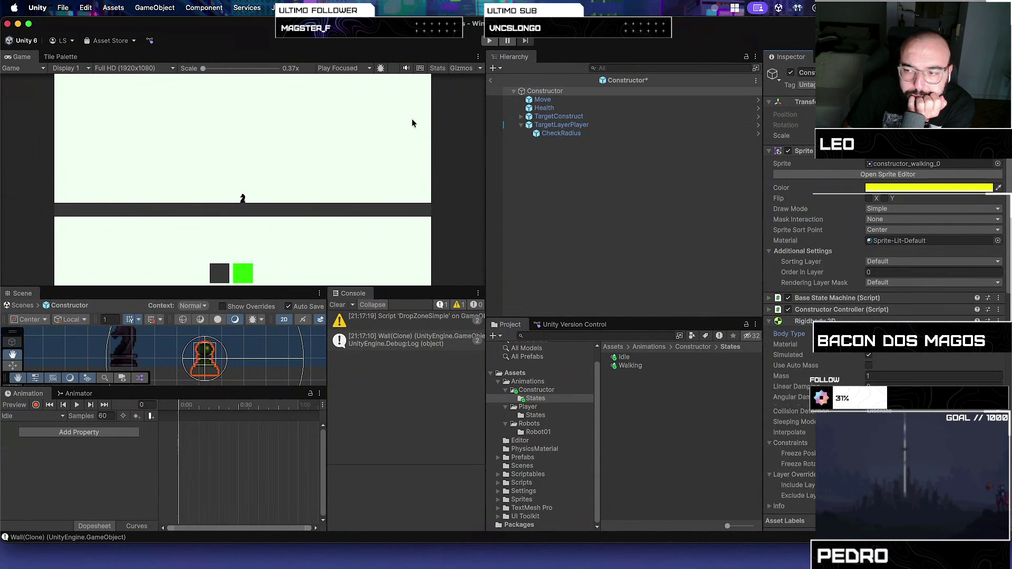
- Start Play mode, stop it, and start it again to test the Dynamic body
click(490, 40)
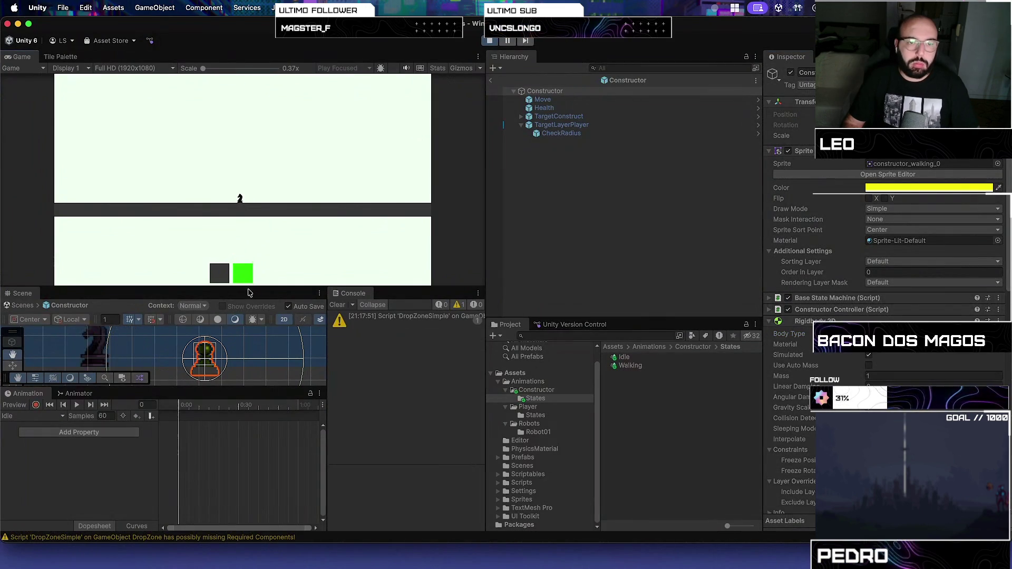
click(489, 41)
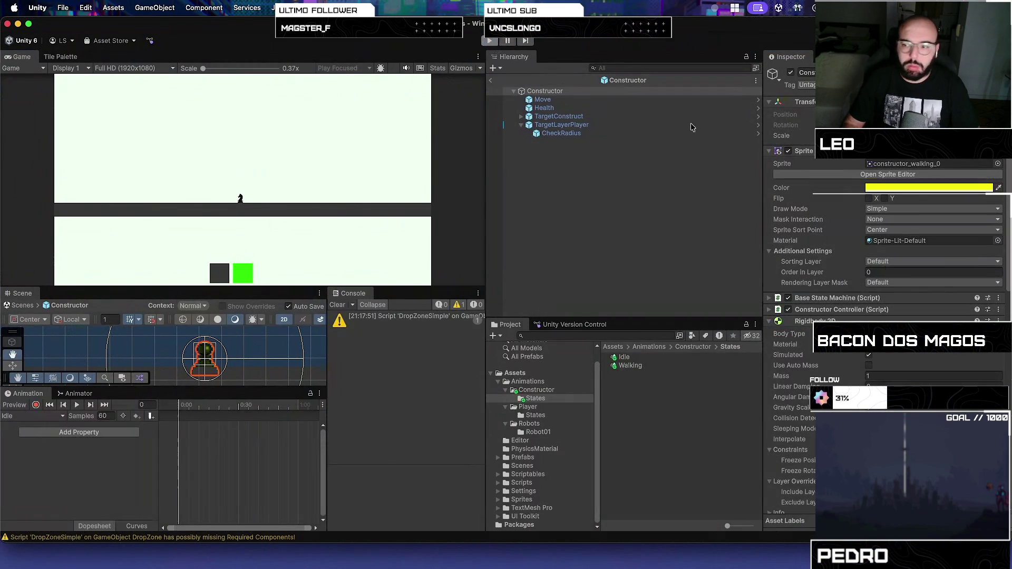
scroll(839, 383, down, 8)
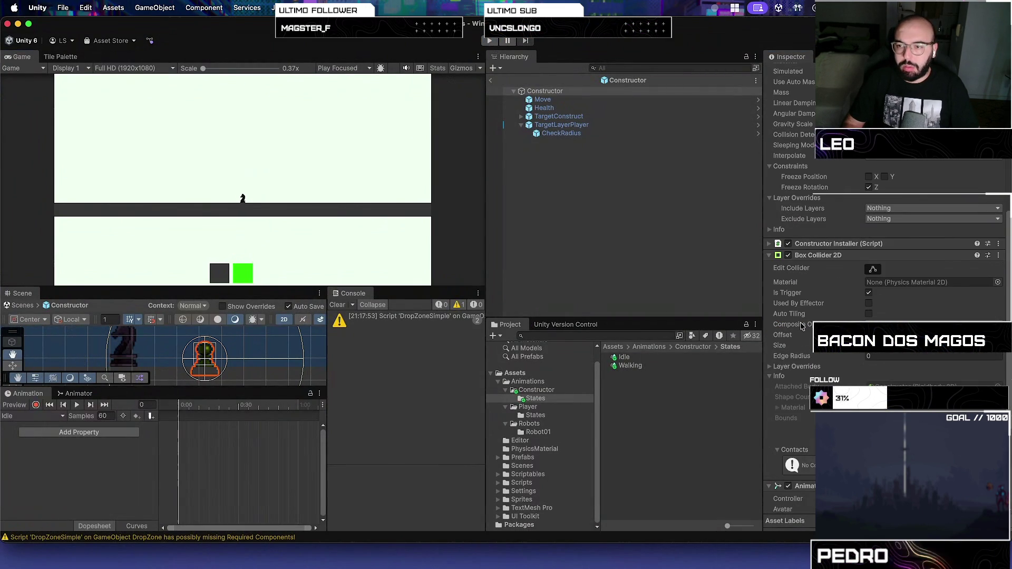
scroll(798, 313, down, 8)
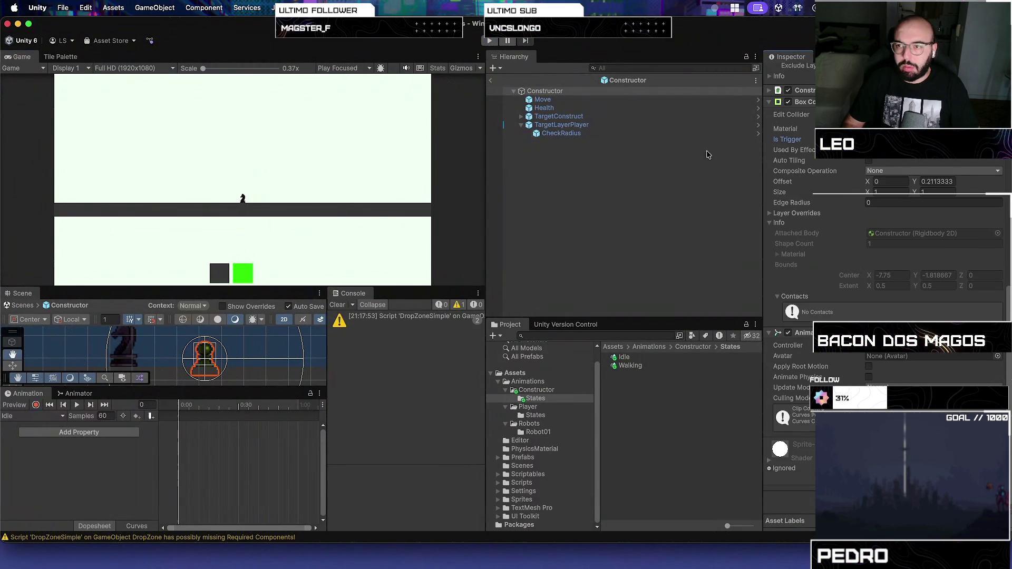
click(490, 40)
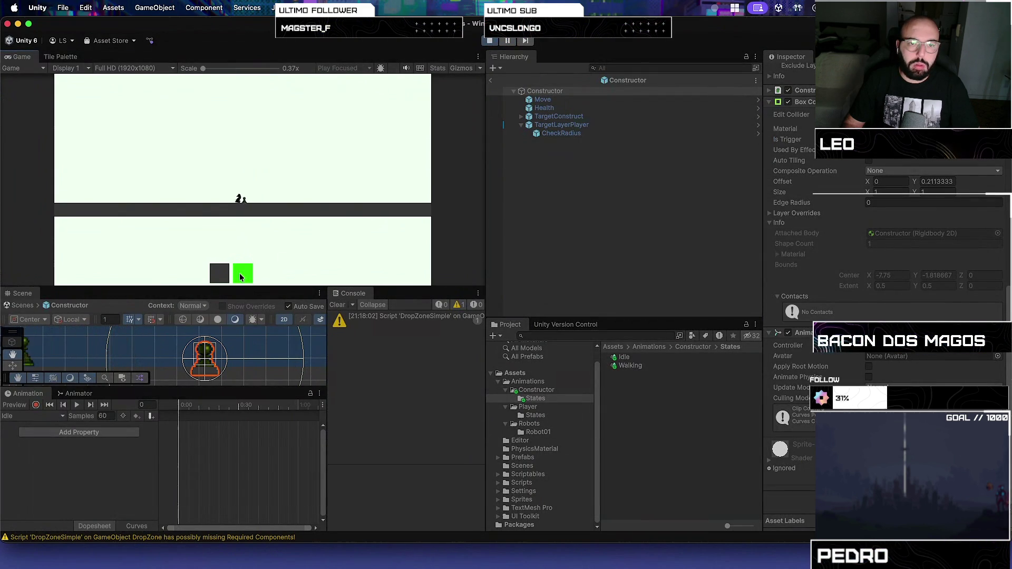
- Spawn a unit from the green card and a wall from the dark card, then stop Play mode
click(239, 273)
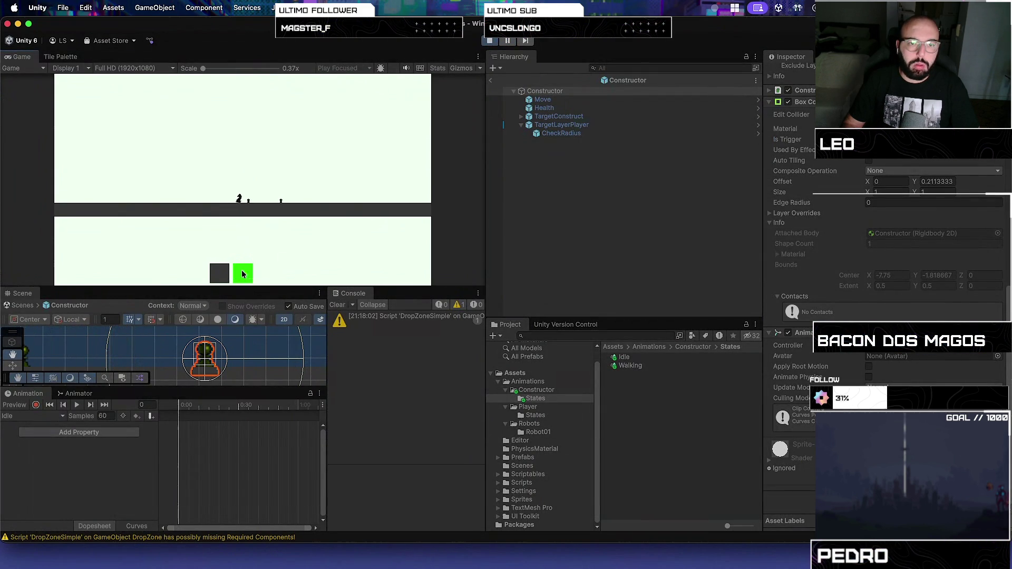
click(225, 274)
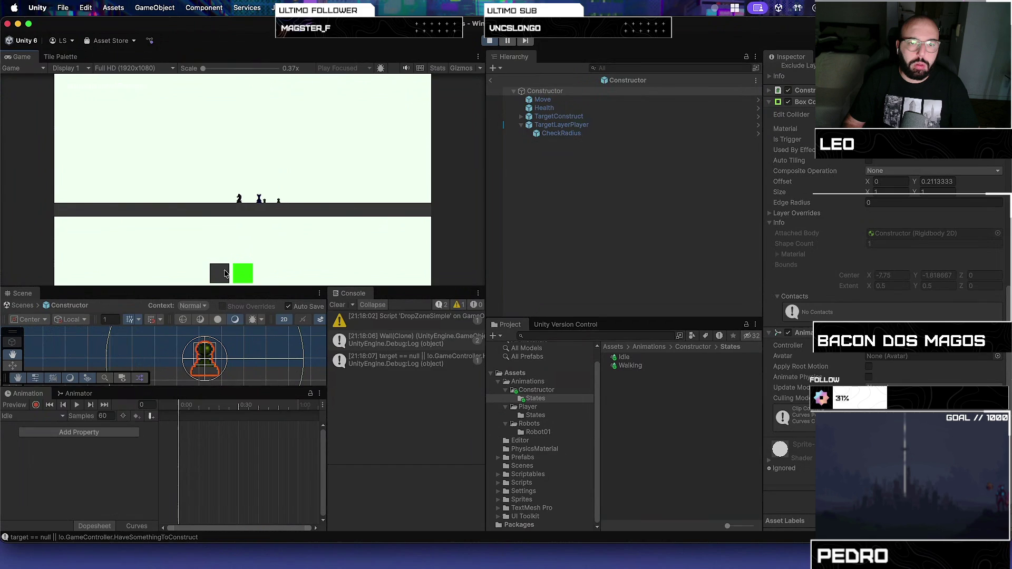
click(491, 41)
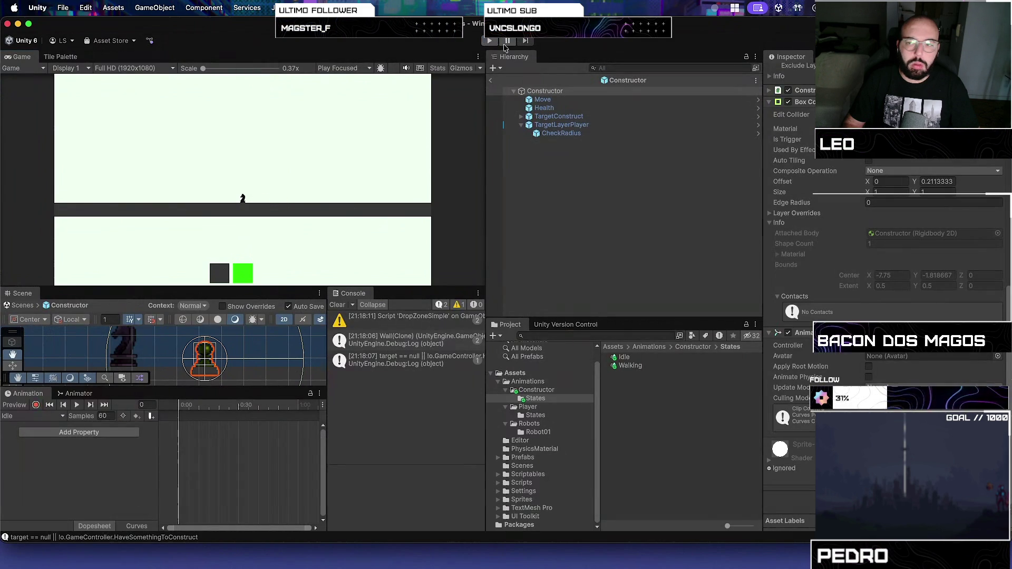
scroll(822, 264, up, 5)
scroll(826, 272, down, 2)
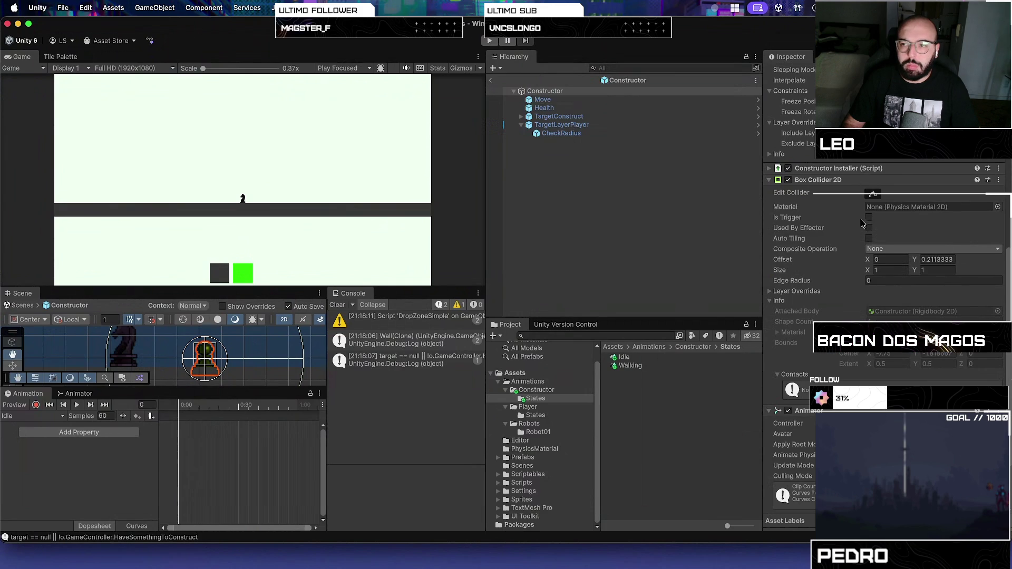
- Change the Rigidbody 2D body type to Kinematic and start Play mode
scroll(771, 182, up, 5)
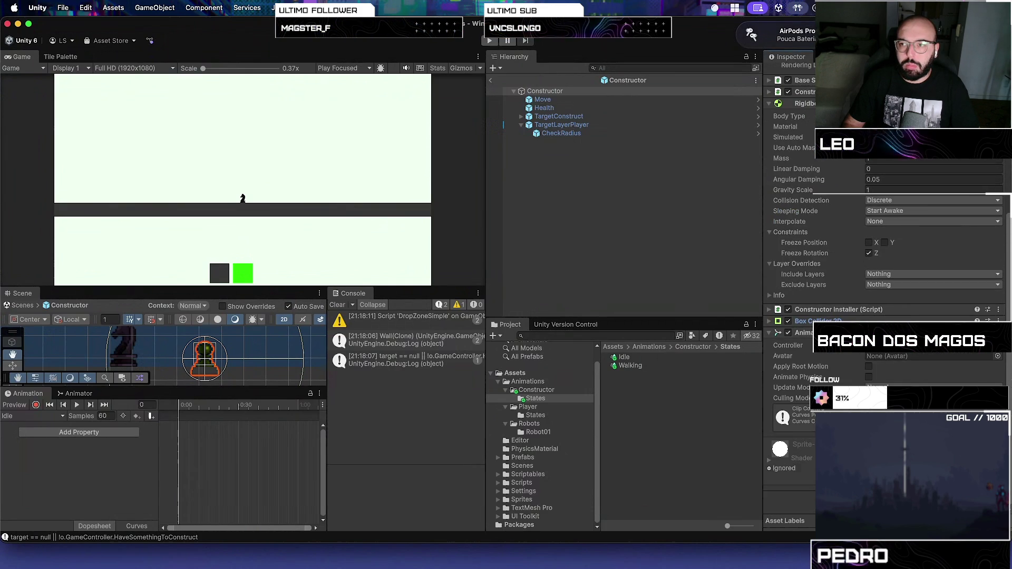
click(891, 127)
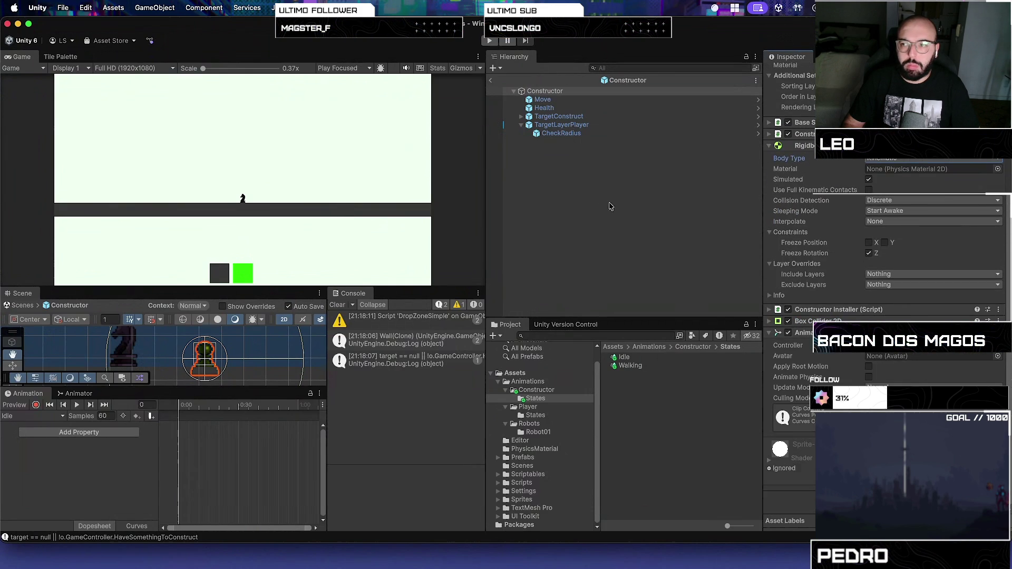
click(489, 41)
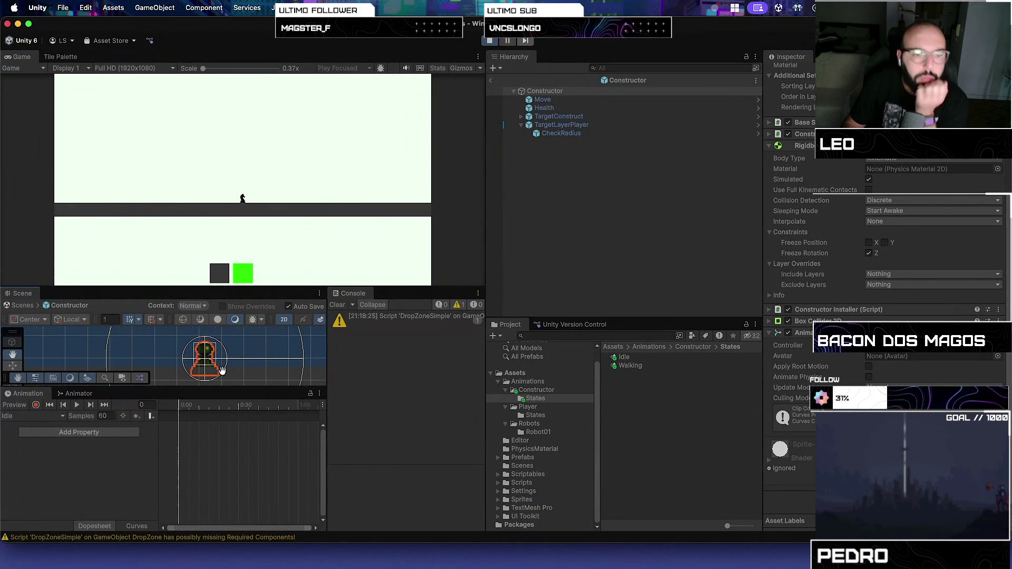
- Review the Sprite Renderer and its Additional Settings in the Inspector, then start Play mode again
scroll(222, 370, right, 3)
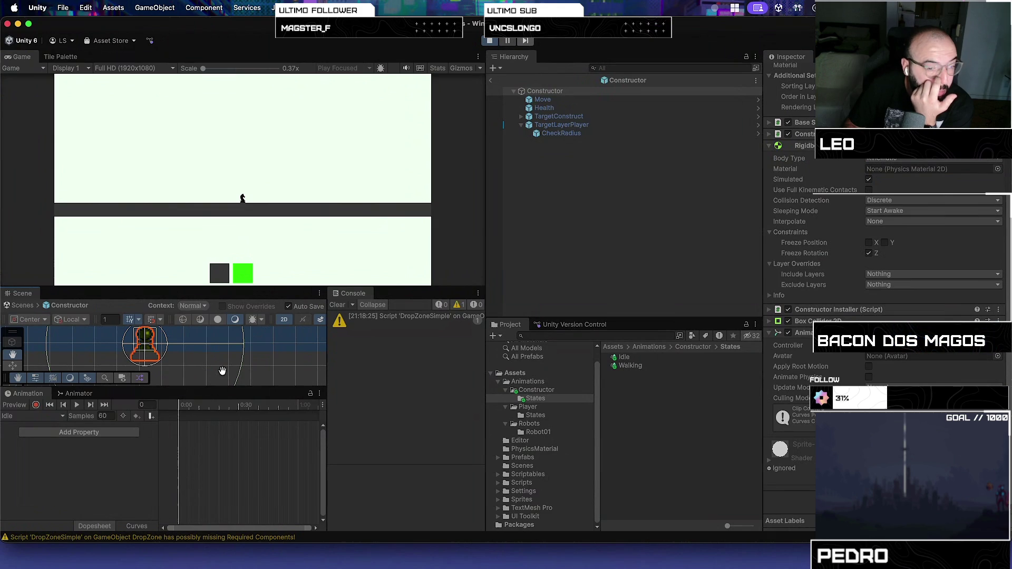
scroll(825, 159, up, 3)
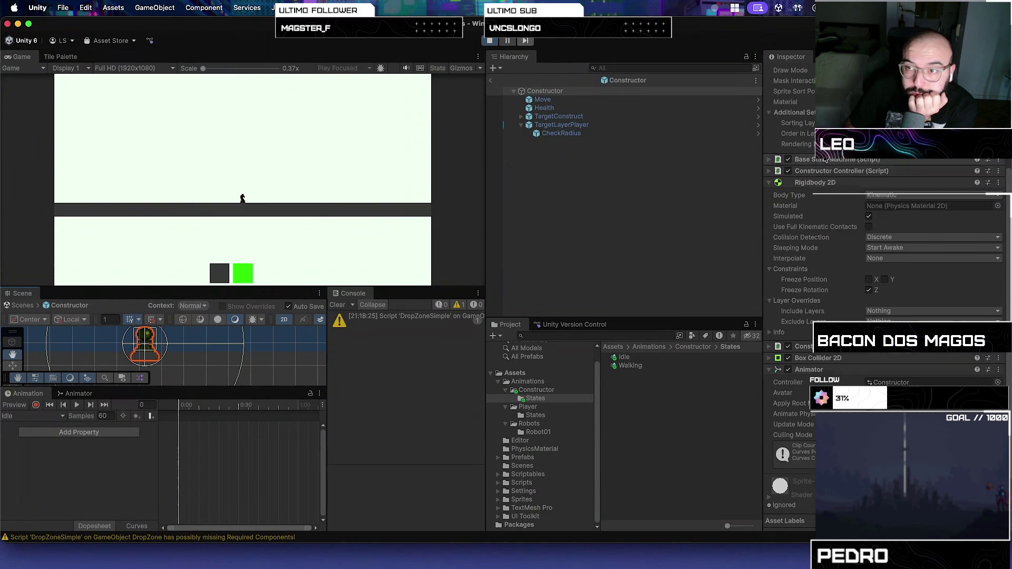
scroll(826, 159, up, 4)
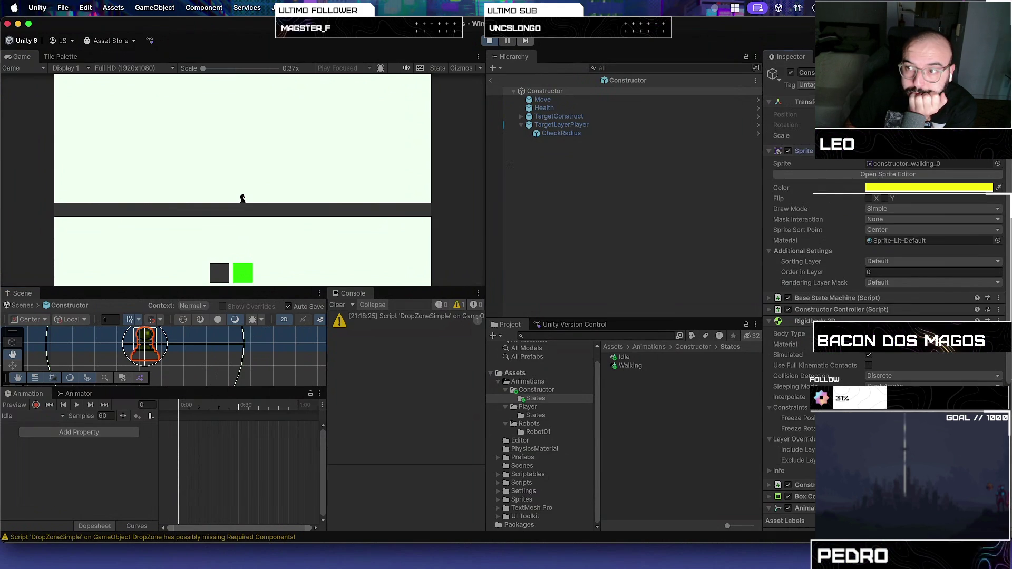
click(801, 150)
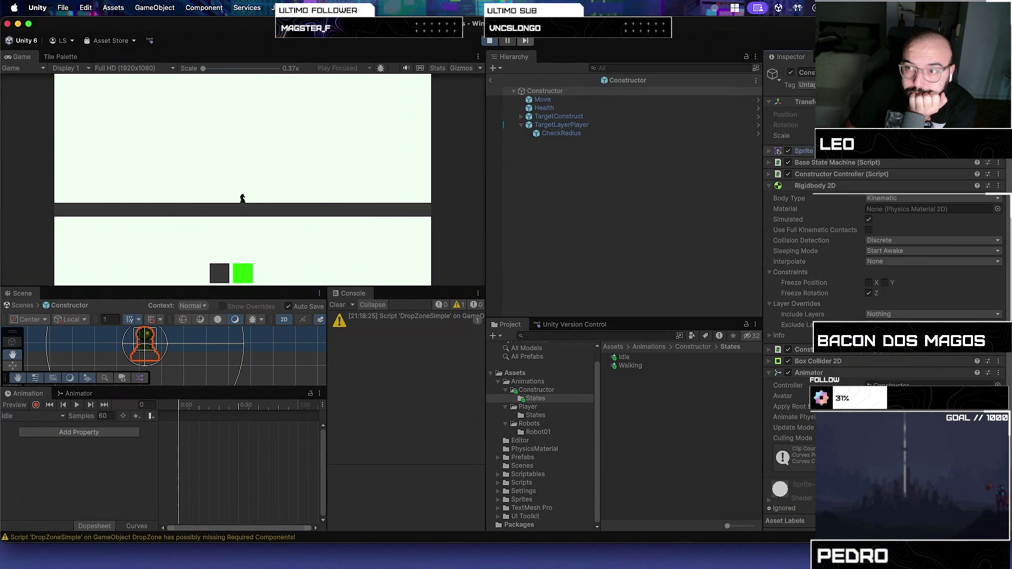
click(770, 187)
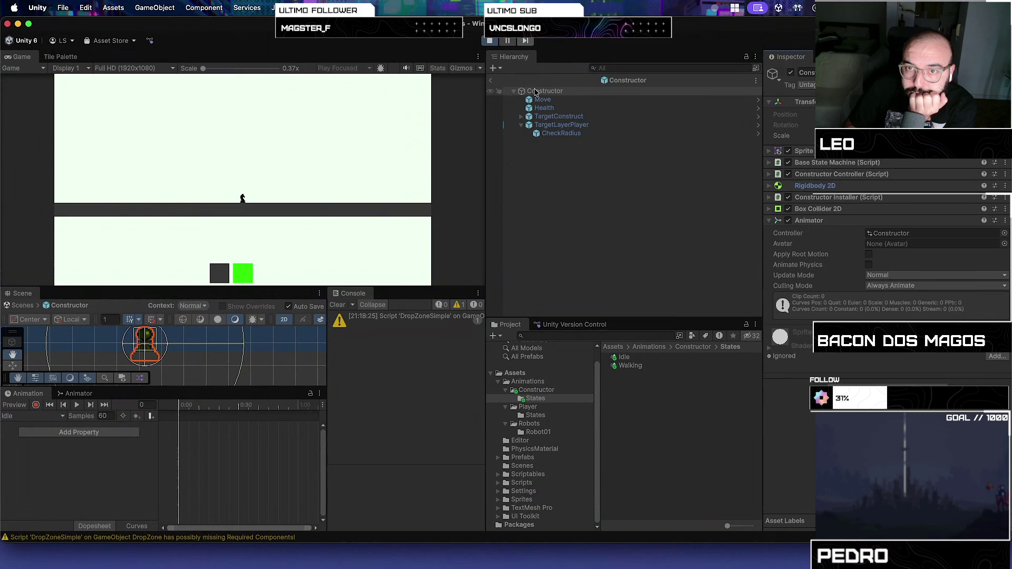
click(773, 151)
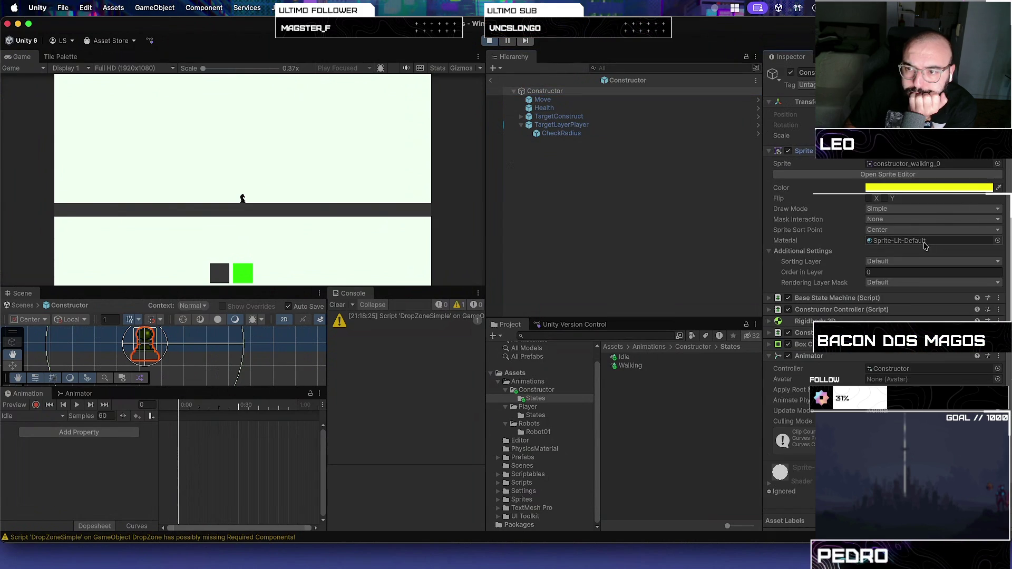
click(859, 252)
click(859, 252)
click(859, 252)
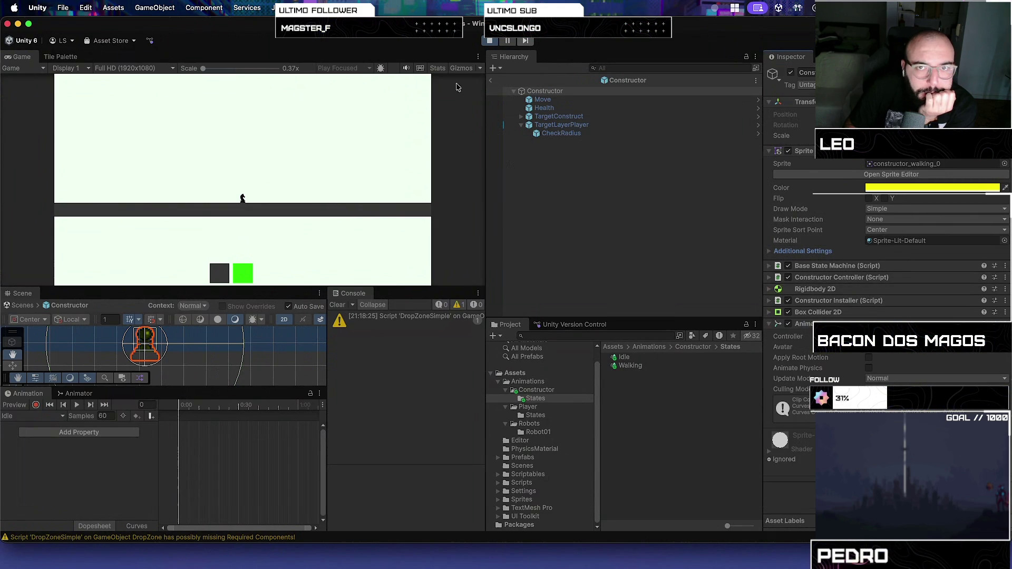
click(489, 41)
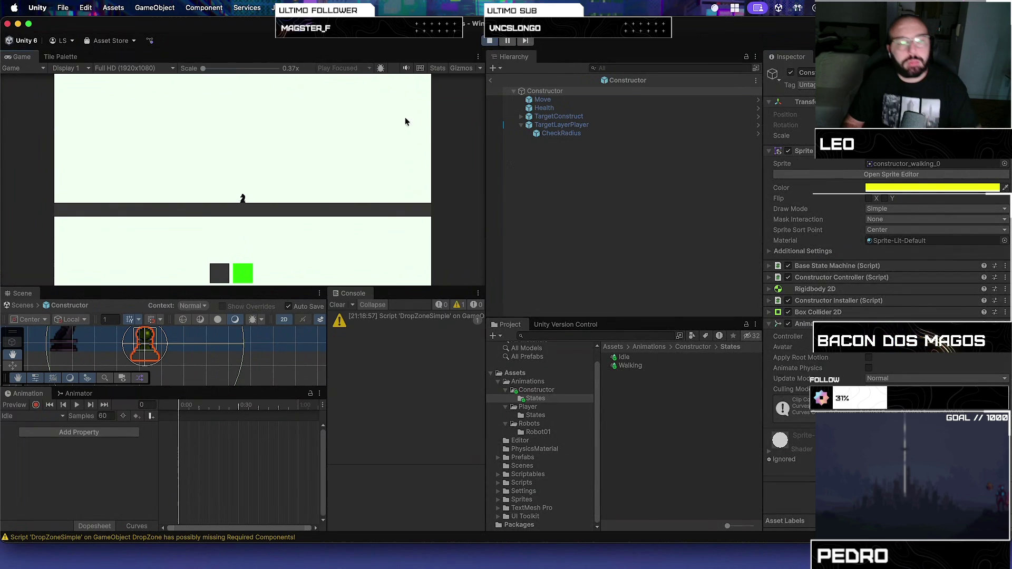
- Spawn a second Constructor from the green card, stop the game, and switch to the code desktop
click(239, 272)
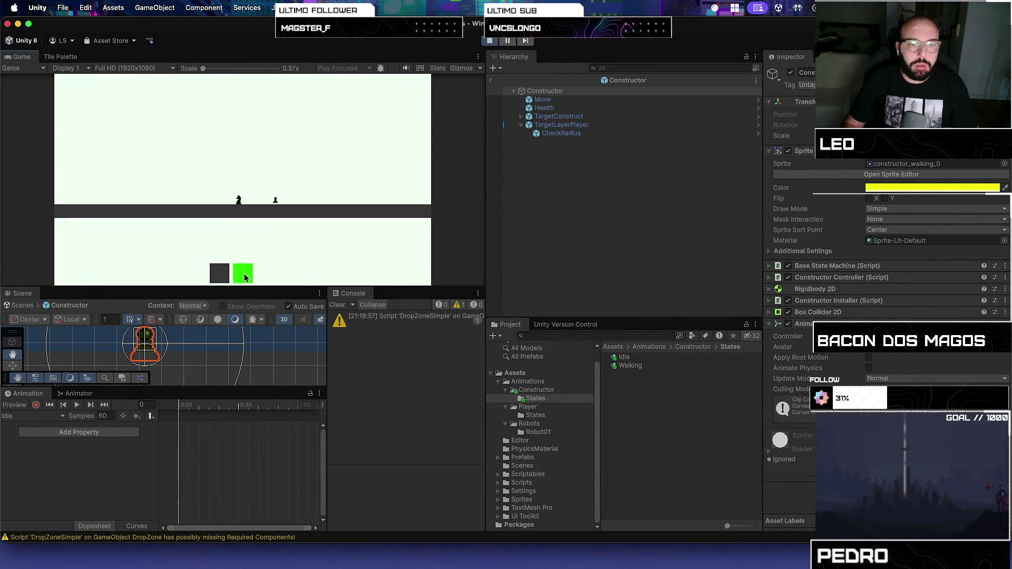
click(489, 40)
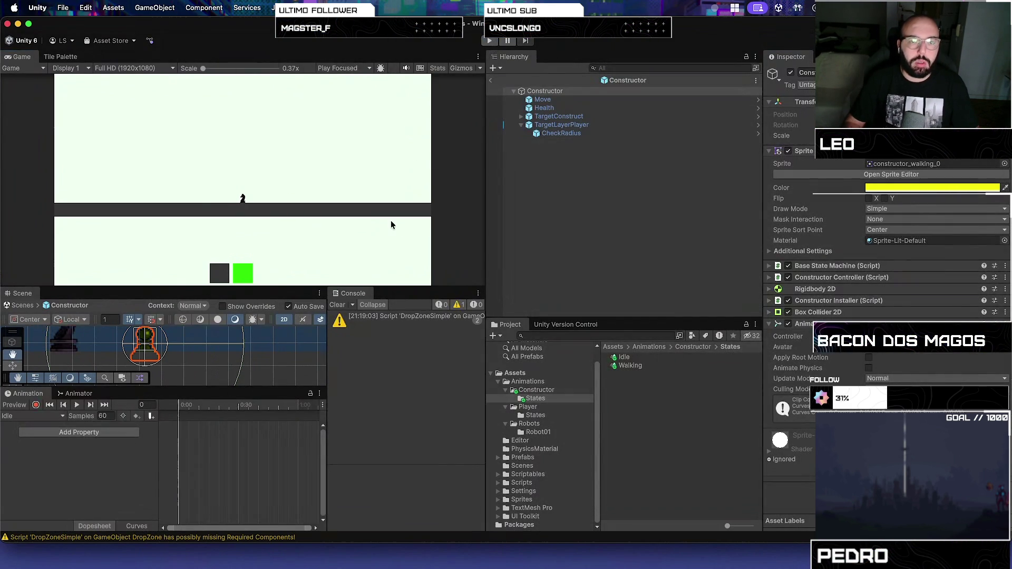
key(ctrl+Up)
key(ctrl+Right)
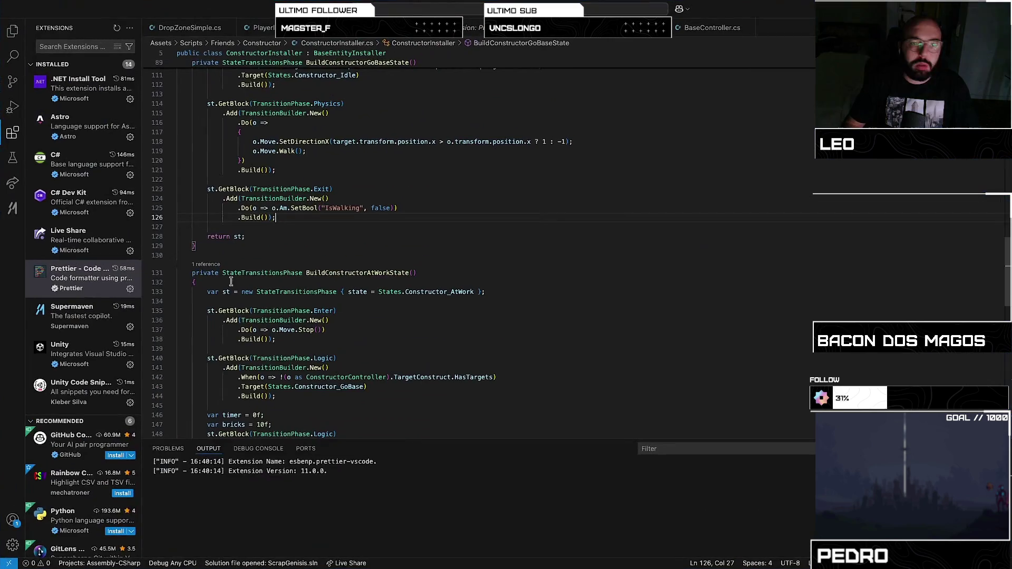
- Show the Explorer and browse DragCardSimple.cs, DropZoneSimple.cs and ConstructionQueueUI.cs
click(13, 34)
scroll(79, 211, down, 5)
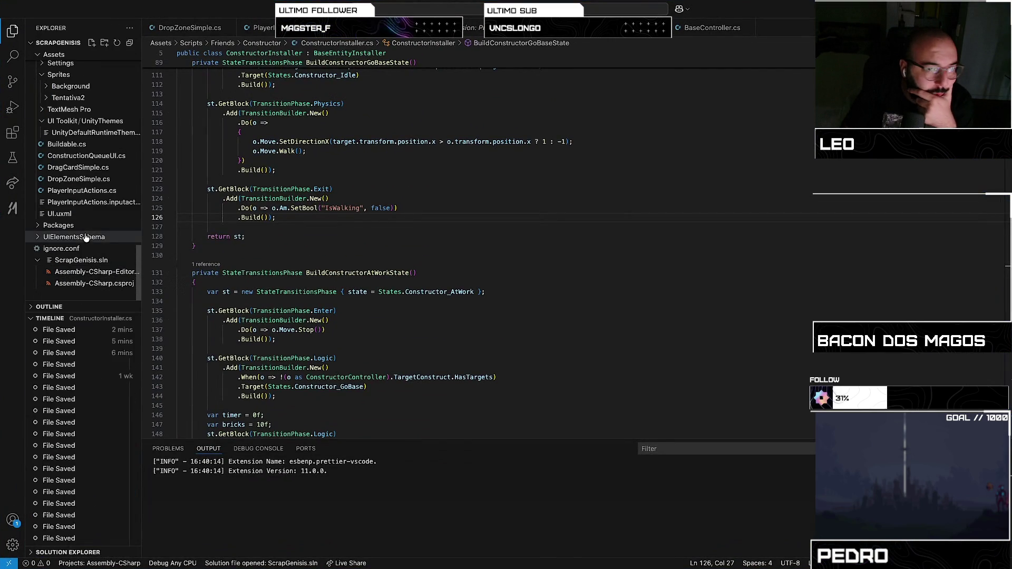
click(102, 167)
key(Down)
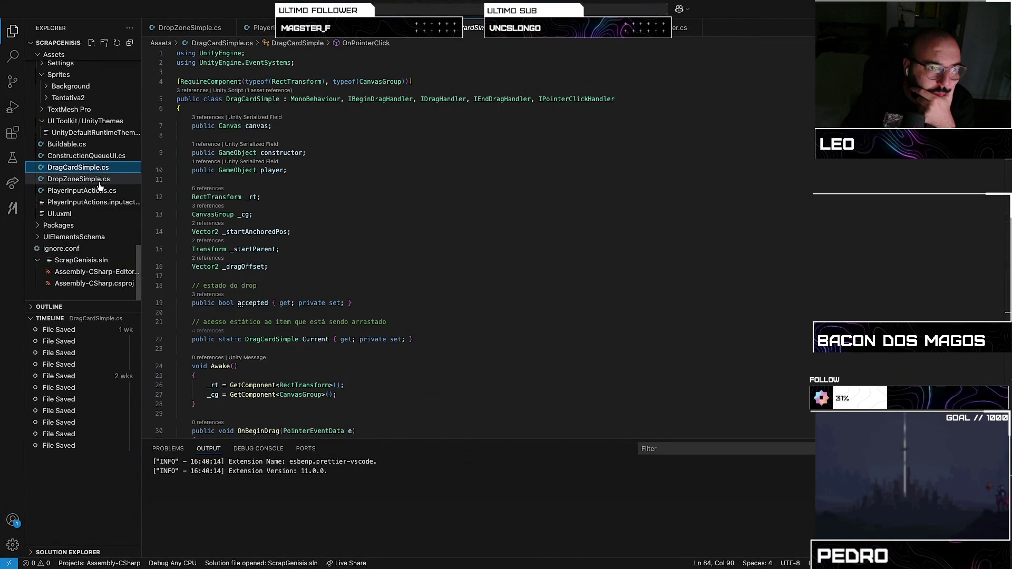
key(Up)
key(Up)
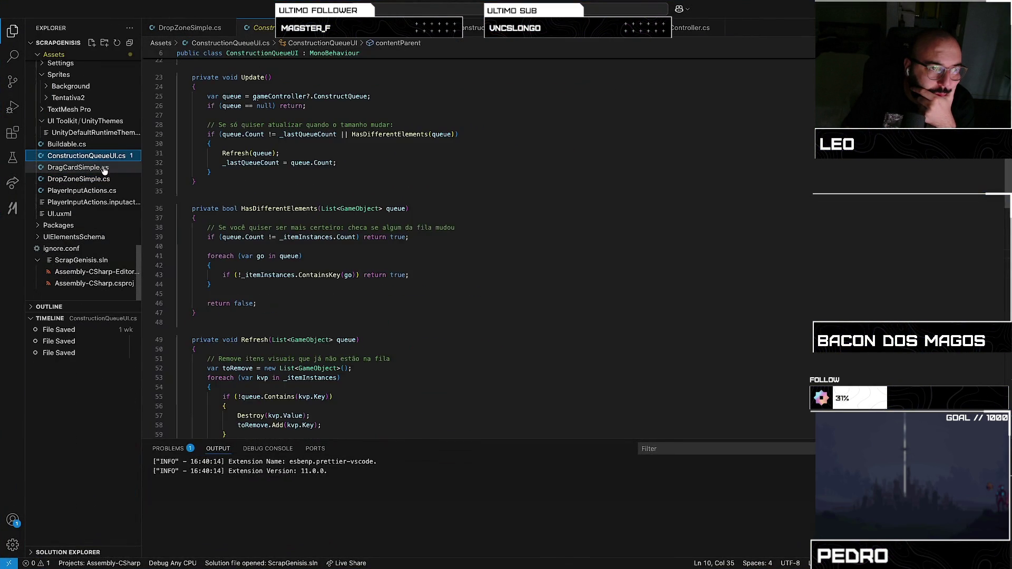
key(Down)
scroll(98, 203, up, 5)
scroll(98, 203, up, 3)
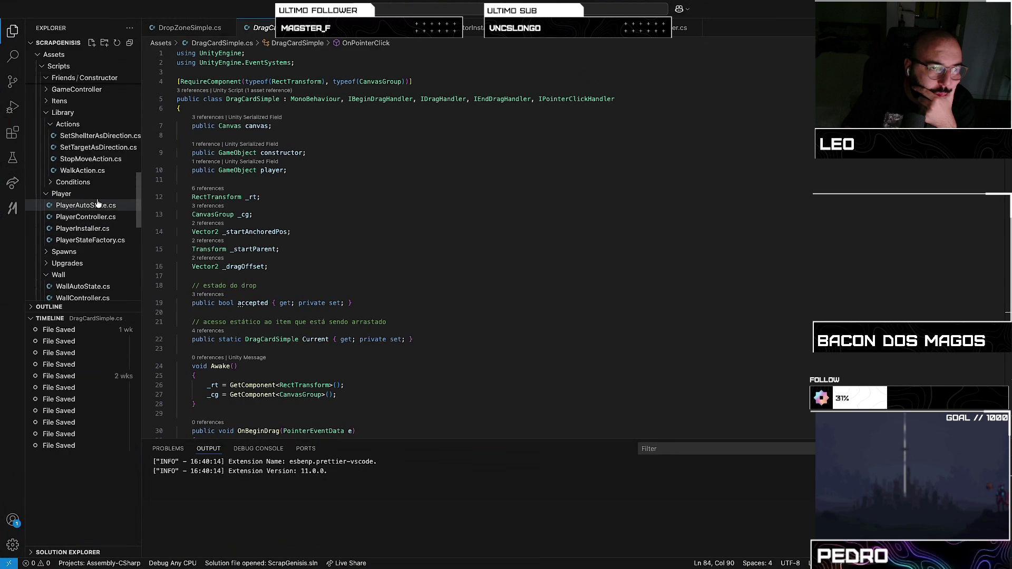
scroll(97, 203, up, 10)
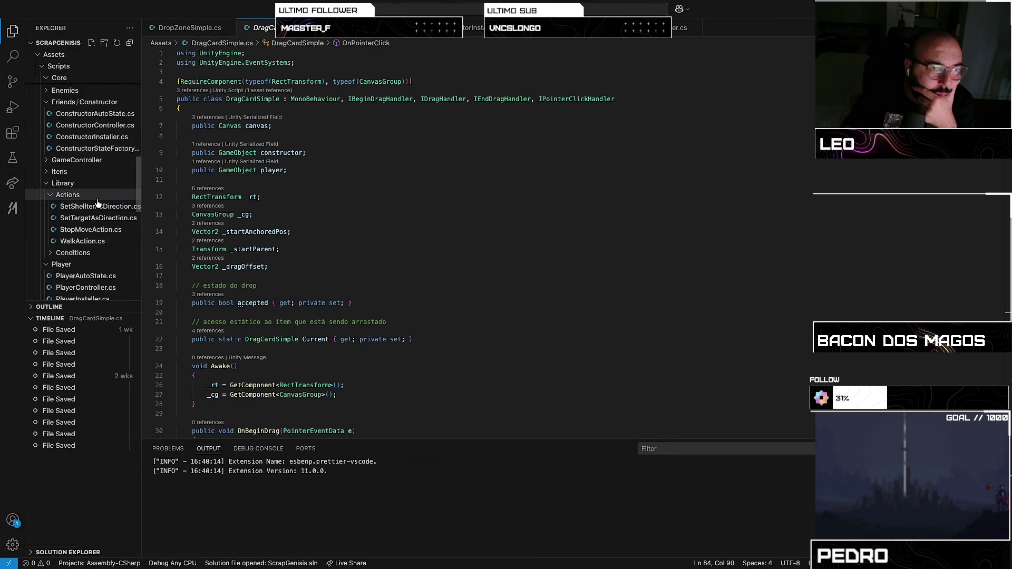
scroll(97, 204, down, 15)
scroll(97, 204, down, 4)
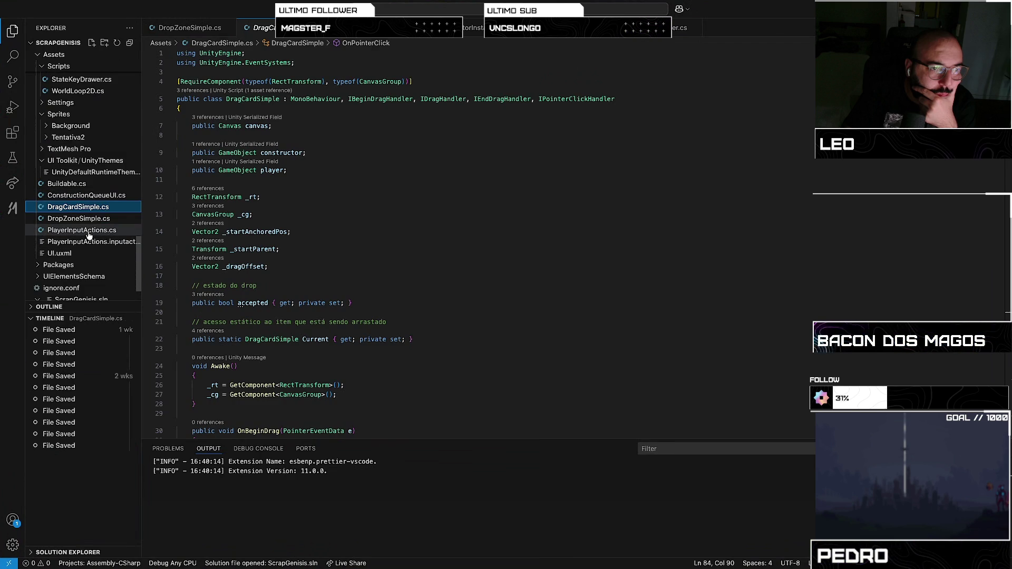
- Step through PlayerInputActions, DropZoneSimple, DragCardSimple and ConstructionQueueUI scripts, collapse folders, and return to Unity
click(88, 232)
click(93, 218)
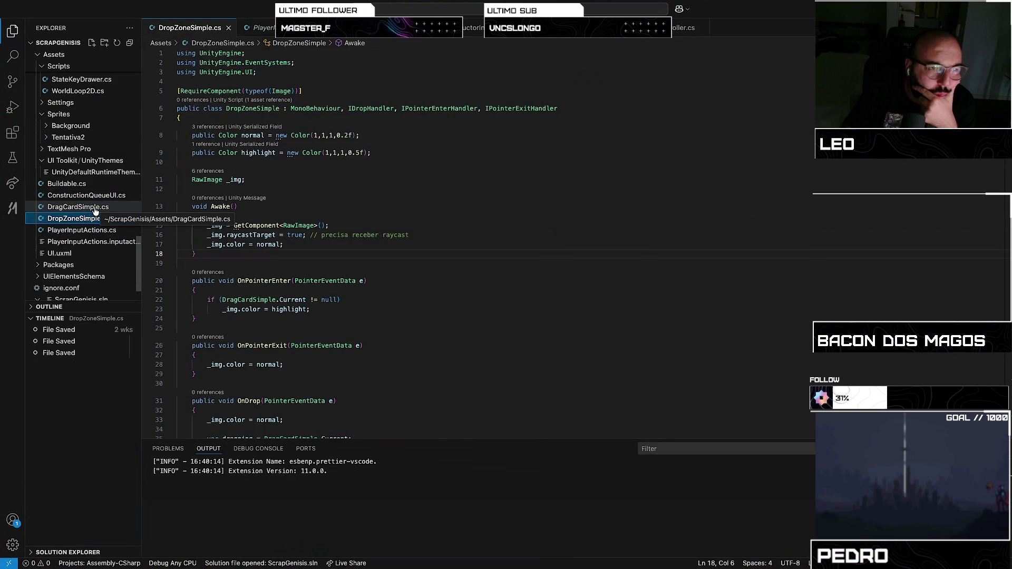
click(95, 207)
click(99, 196)
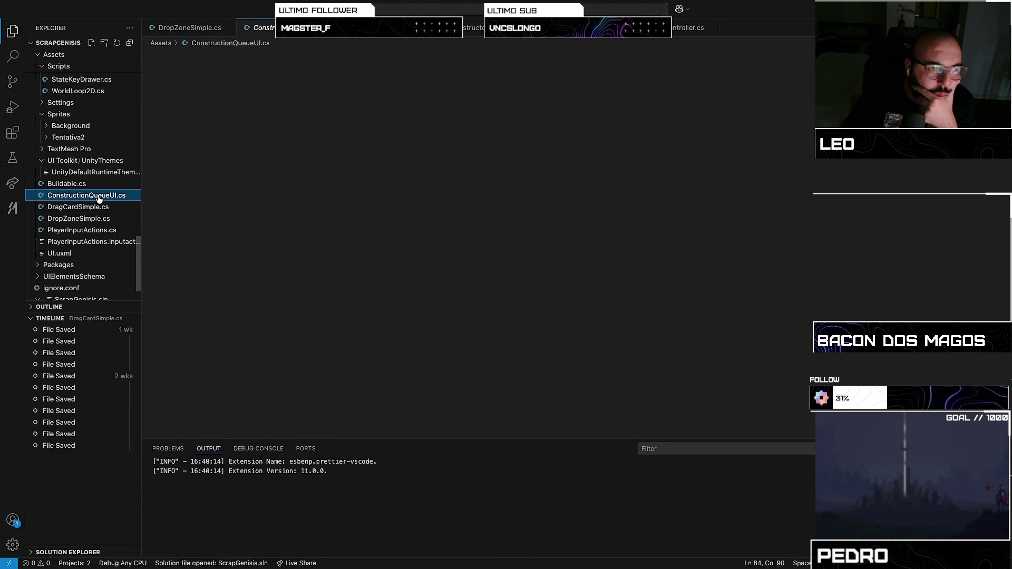
click(41, 160)
click(43, 114)
scroll(80, 185, up, 10)
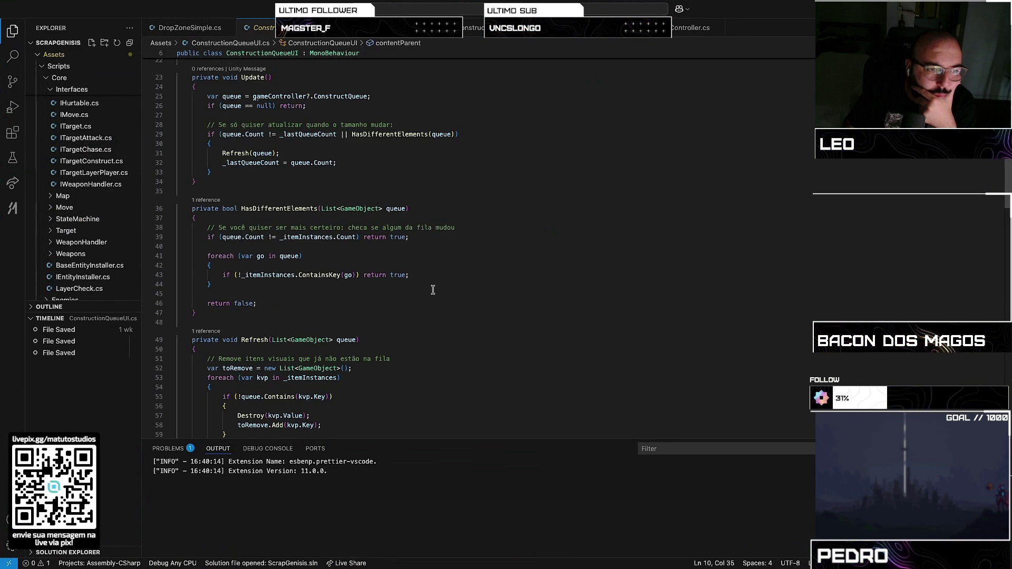
key(ctrl+Up)
click(479, 334)
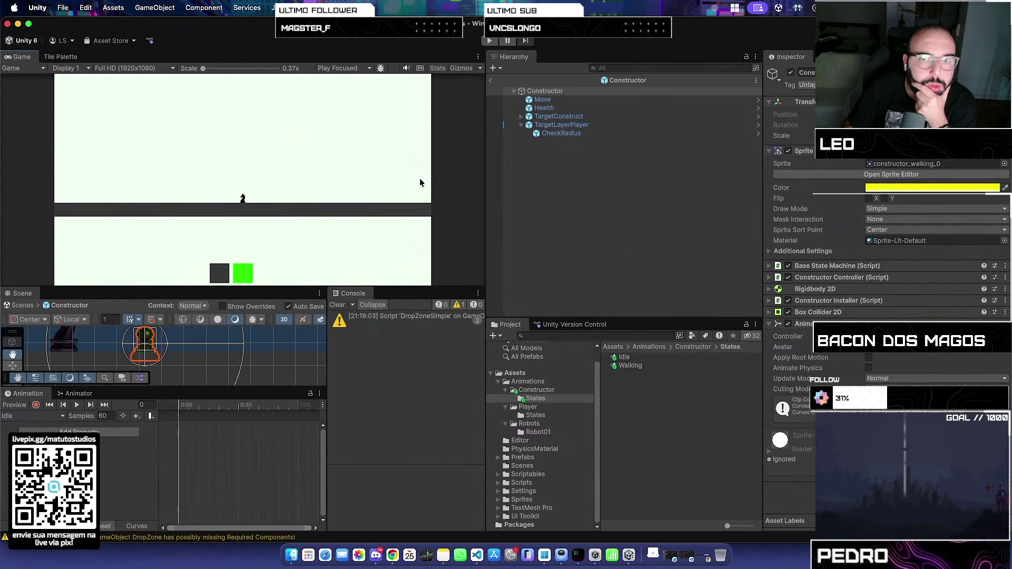
- Select the Constructor and exit prefab mode back into SampleScene with the back arrow
drag(142, 352, 166, 354)
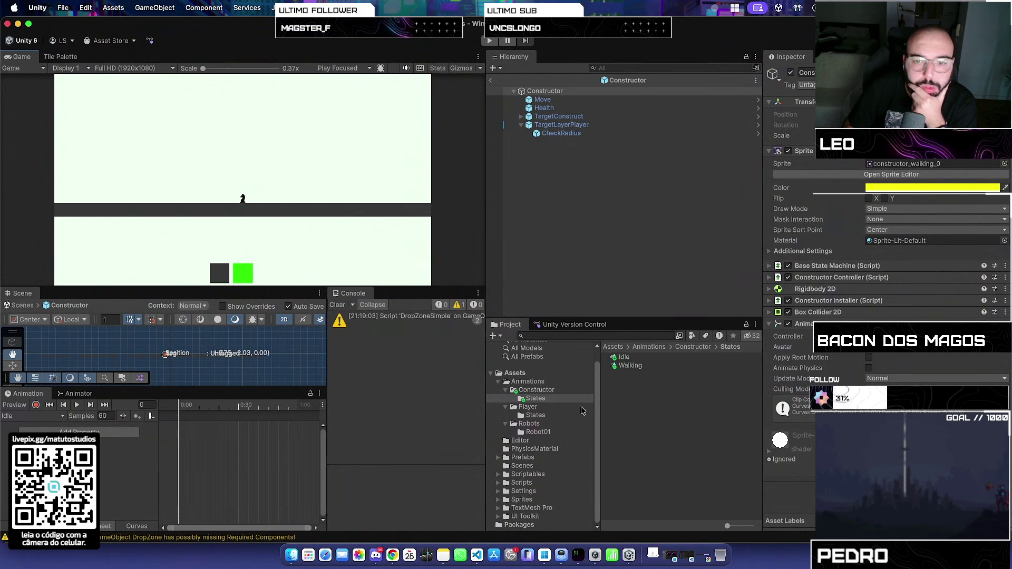
click(510, 92)
click(492, 81)
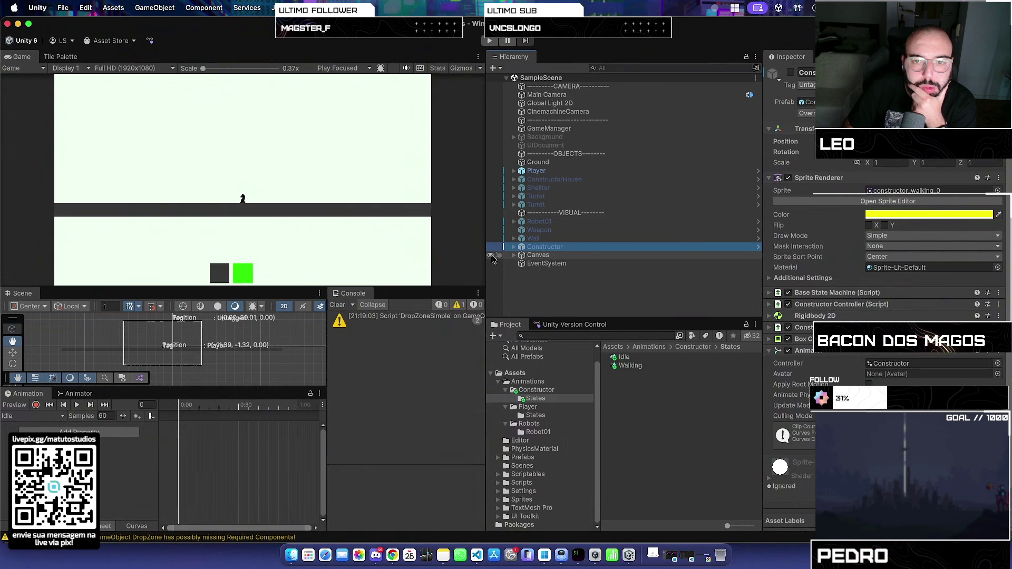
scroll(262, 345, down, 5)
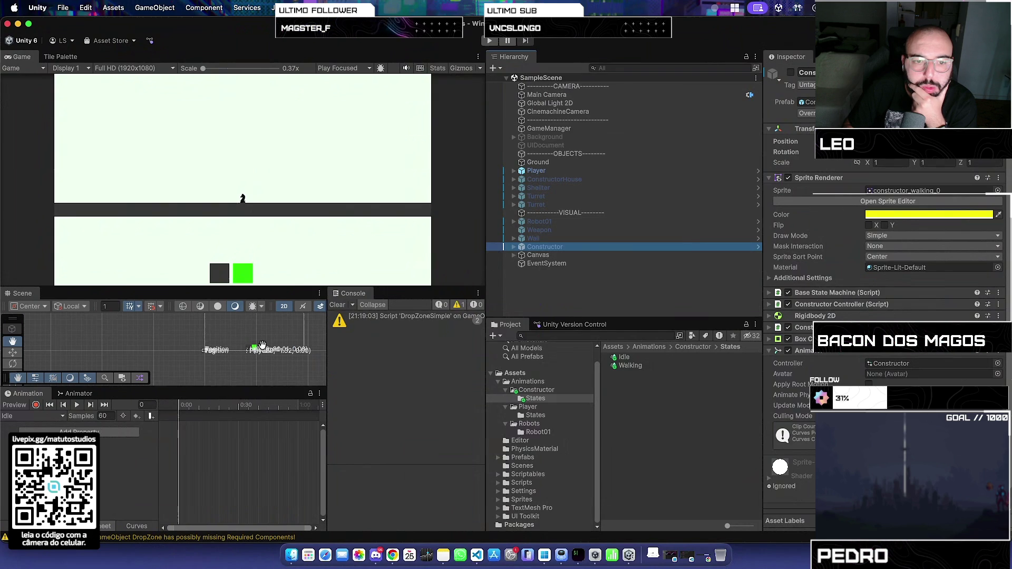
scroll(256, 348, up, 3)
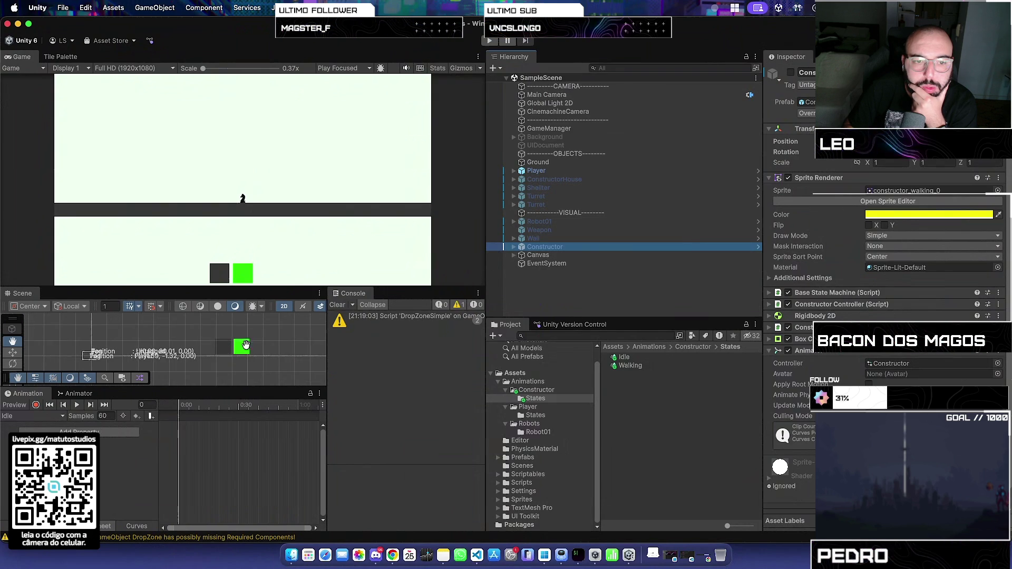
- Pan to the green card, expand Canvas, and inspect Card and Card (1)
drag(322, 346, 246, 345)
scroll(158, 353, up, 5)
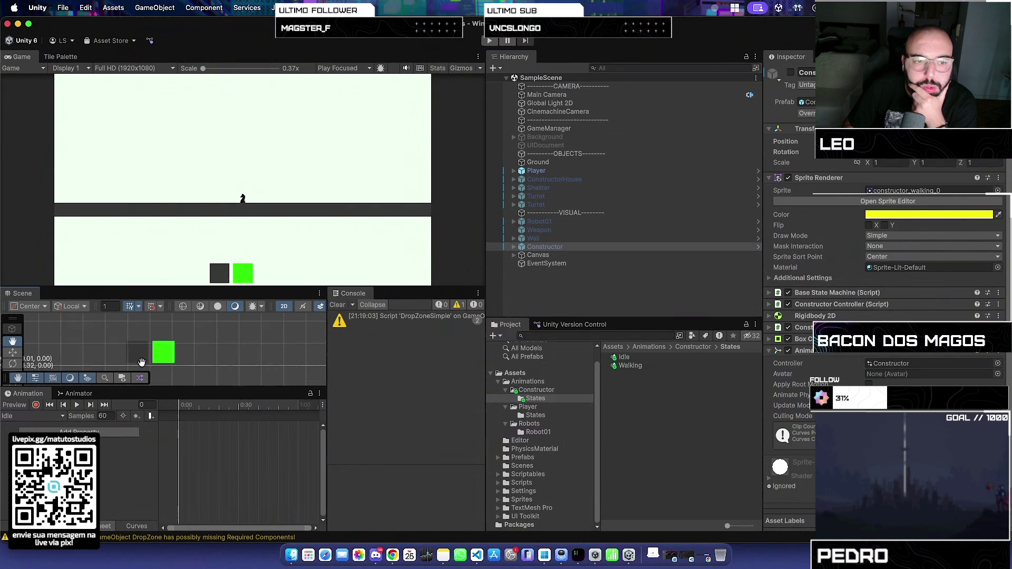
drag(183, 343, 153, 343)
scroll(193, 343, down, 2)
click(538, 255)
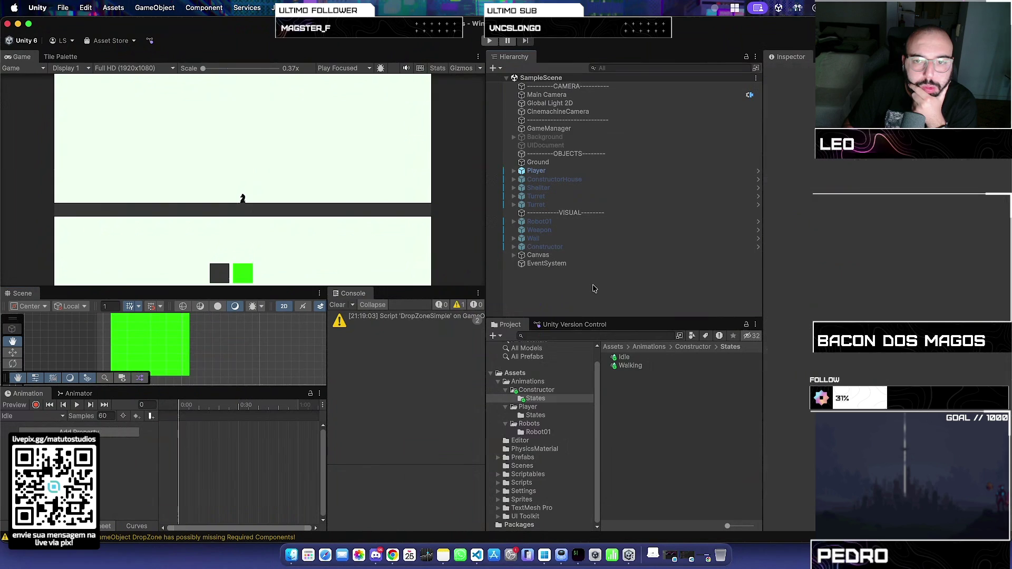
click(514, 255)
click(528, 272)
click(533, 264)
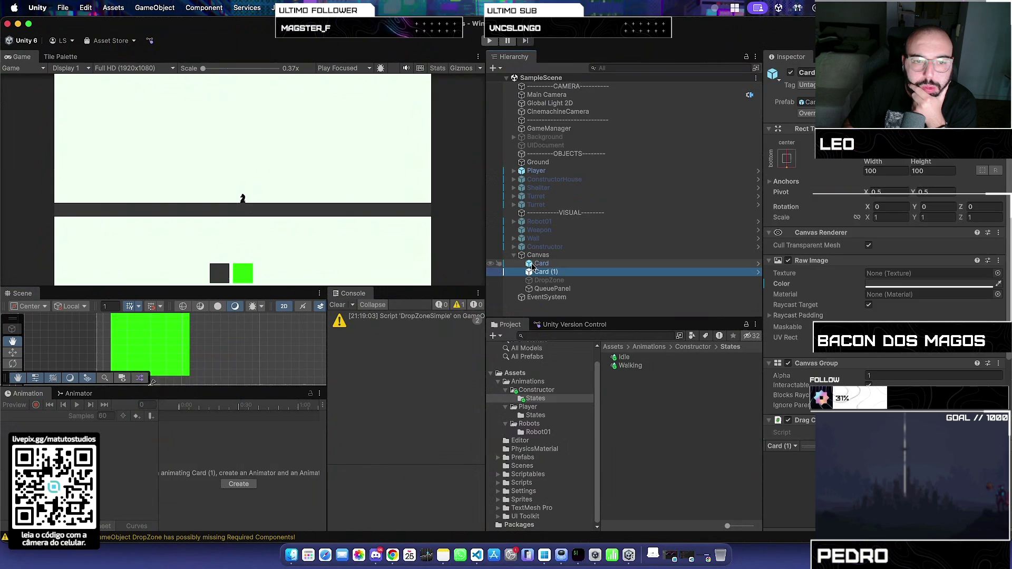
click(535, 272)
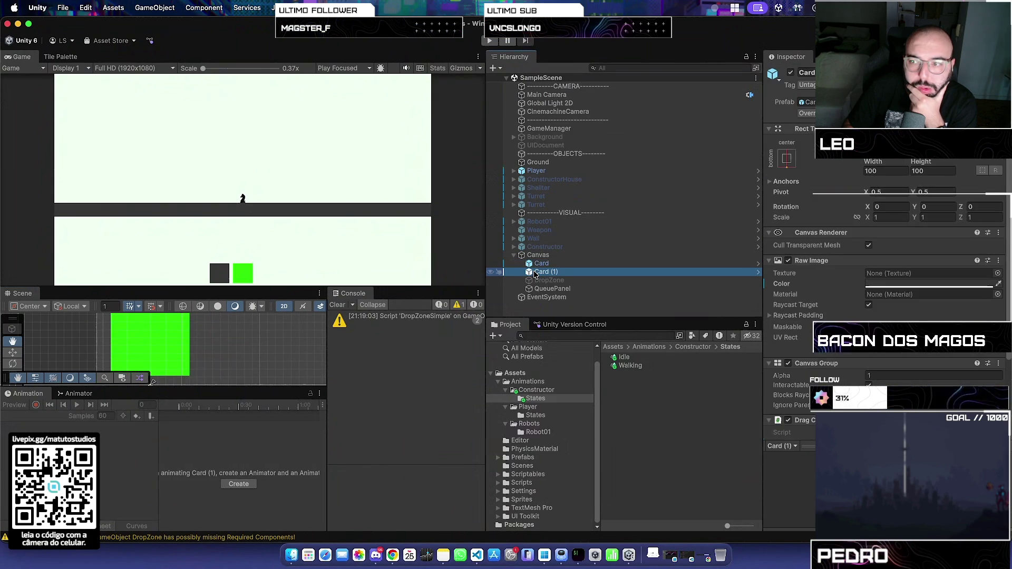
click(541, 264)
click(543, 272)
- Switch repeatedly between Card and Card (1) to compare their colours and constructor/player links
scroll(831, 318, down, 3)
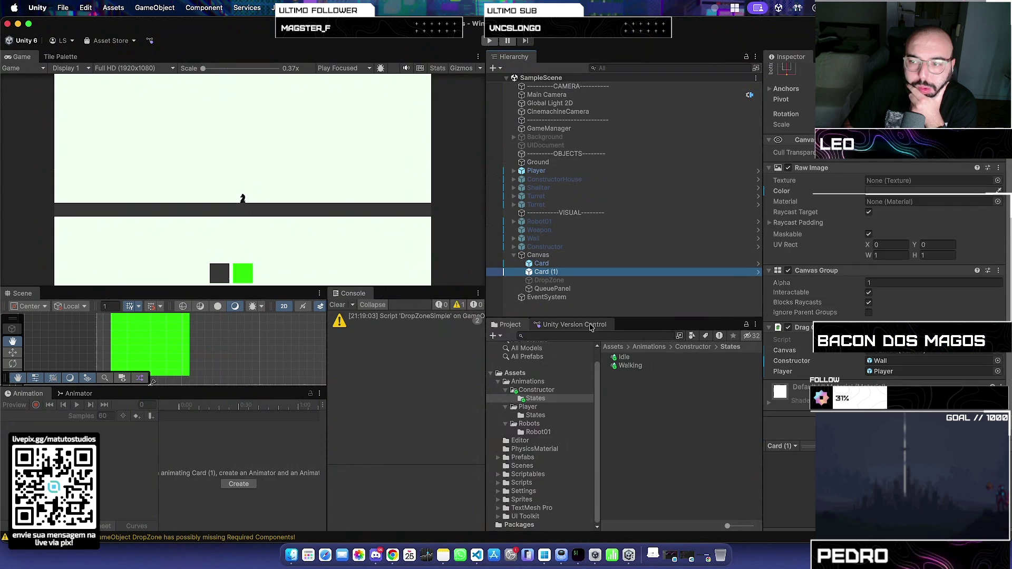
click(534, 265)
click(534, 271)
click(535, 265)
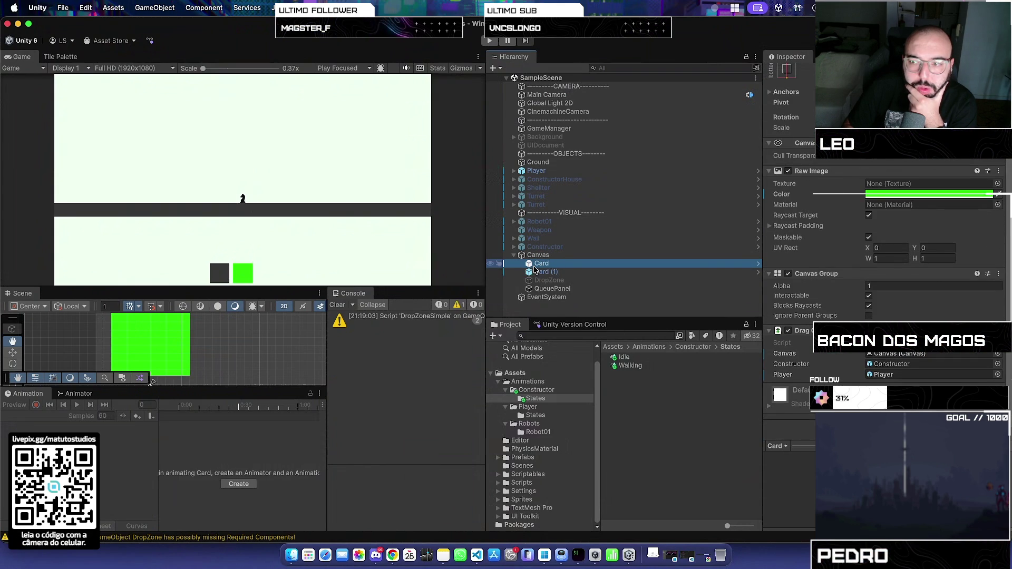
click(534, 271)
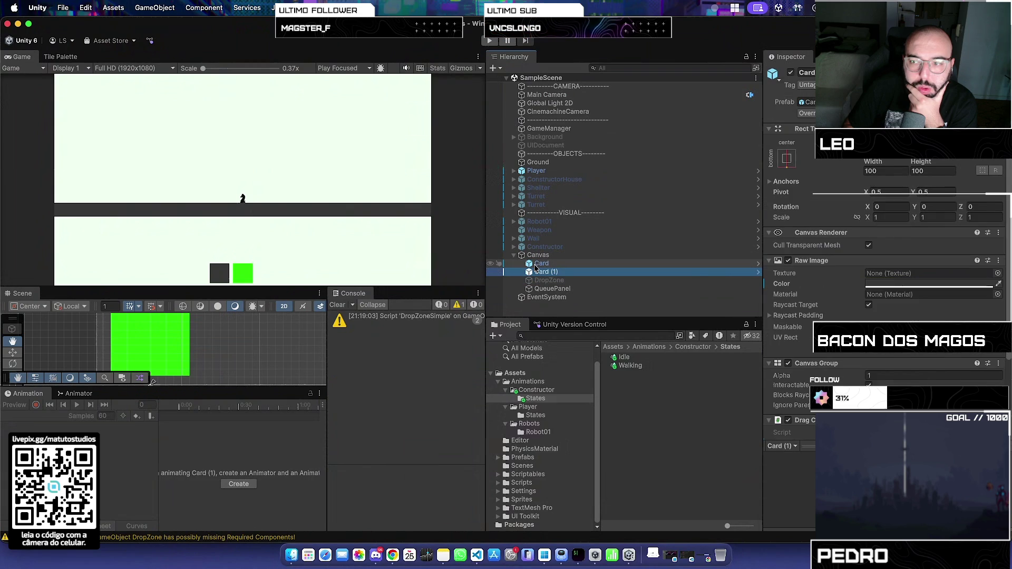
click(534, 264)
click(535, 271)
click(535, 264)
click(537, 272)
click(538, 264)
click(538, 271)
click(540, 265)
click(540, 271)
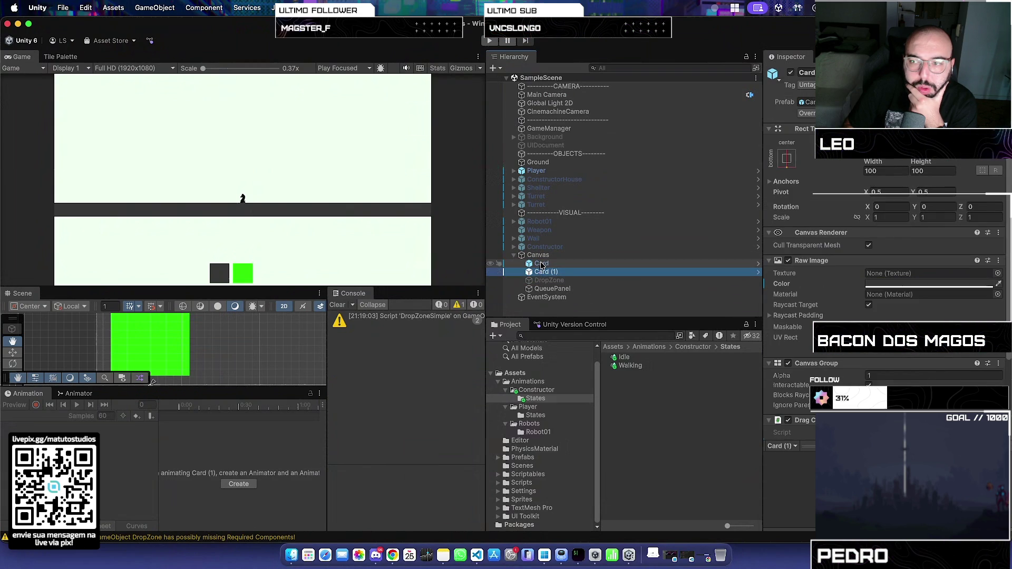
click(541, 264)
click(541, 271)
click(542, 264)
click(542, 271)
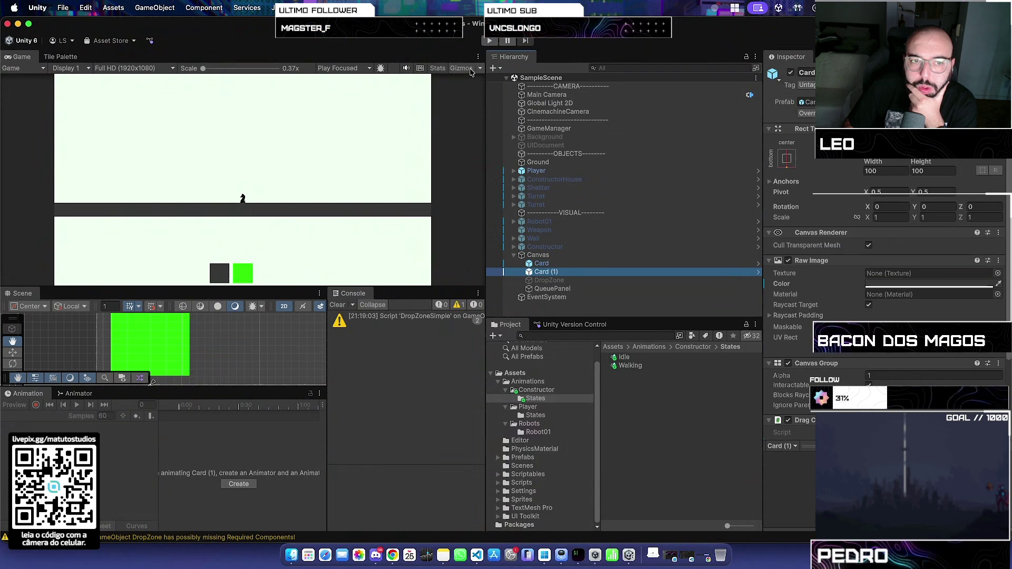
- Hide the Canvas in the scene view and frame the scene on the Player
click(490, 255)
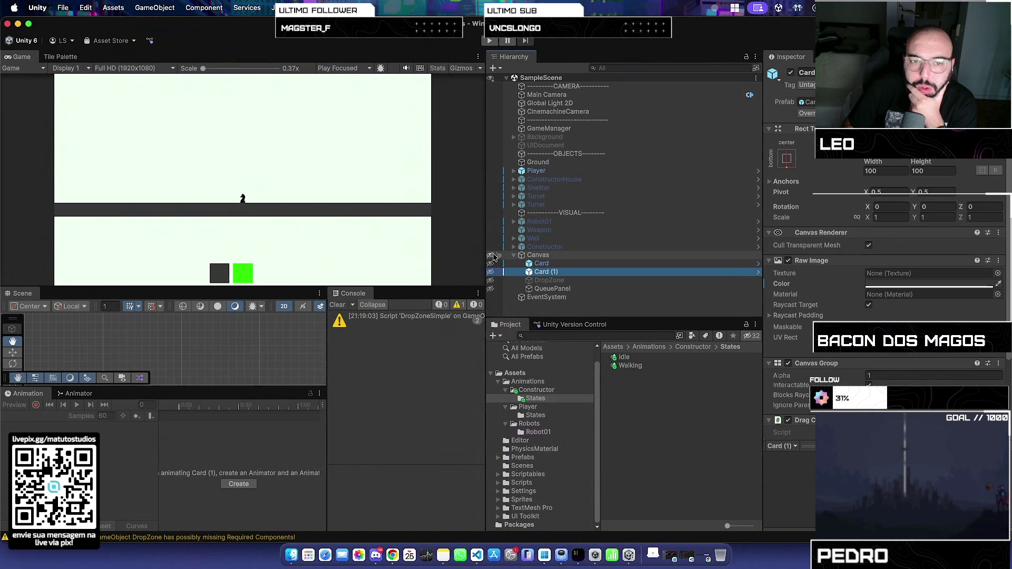
click(522, 171)
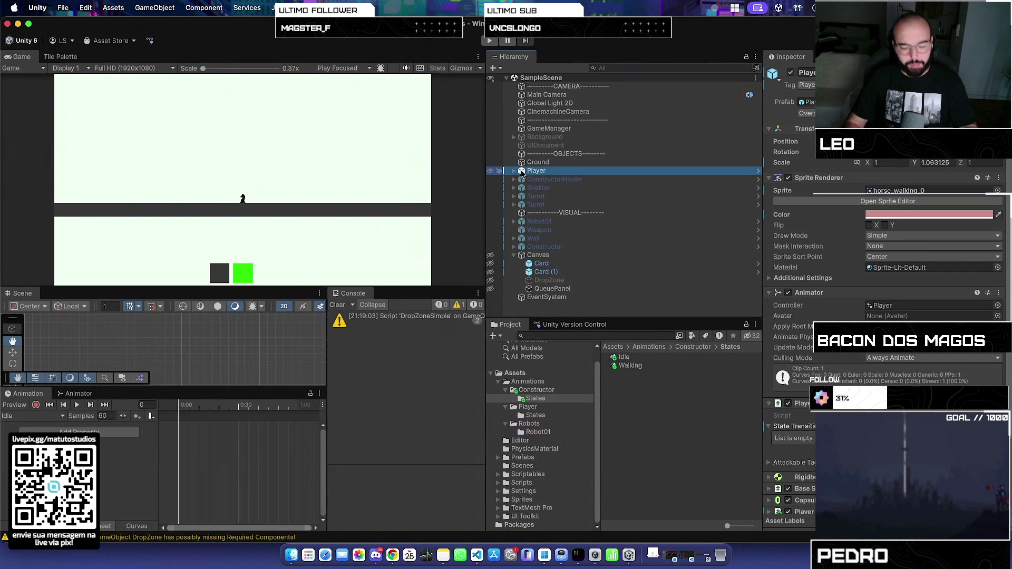
double_click(522, 171)
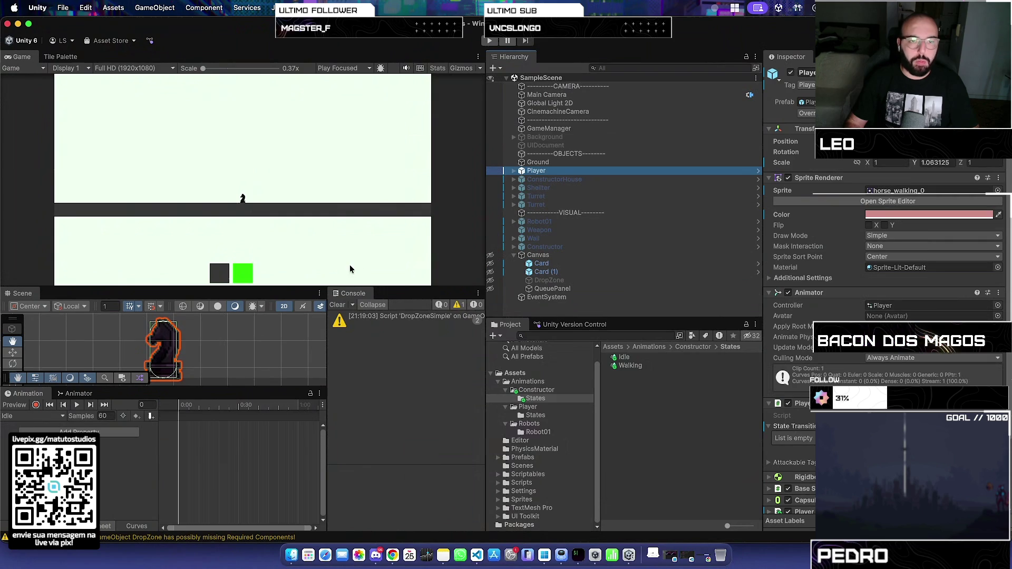
click(477, 546)
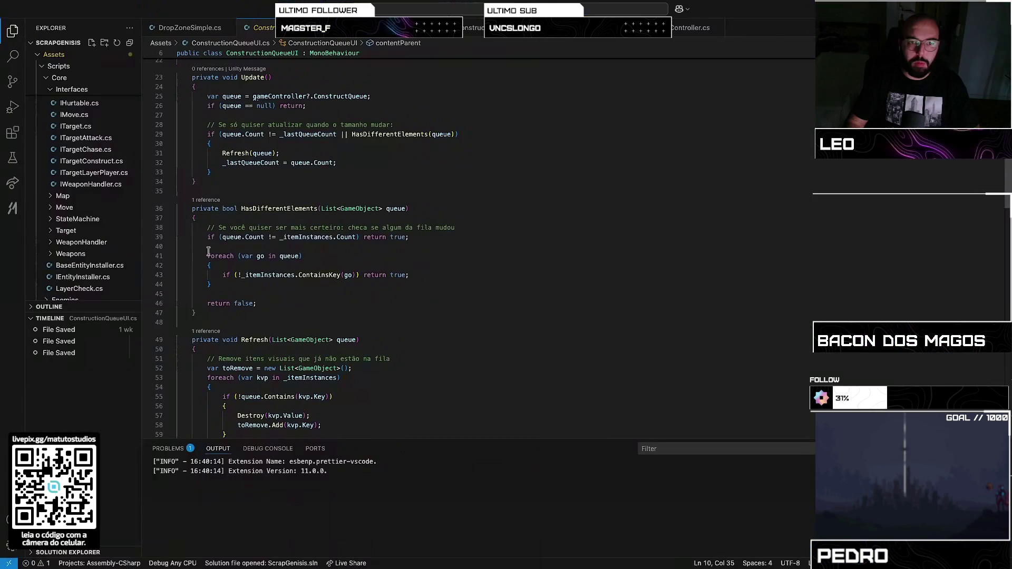
- Review DragCardSimple.cs's OnPointerClick constructor-spawning code at line 84, then return to Unity
scroll(83, 232, down, 5)
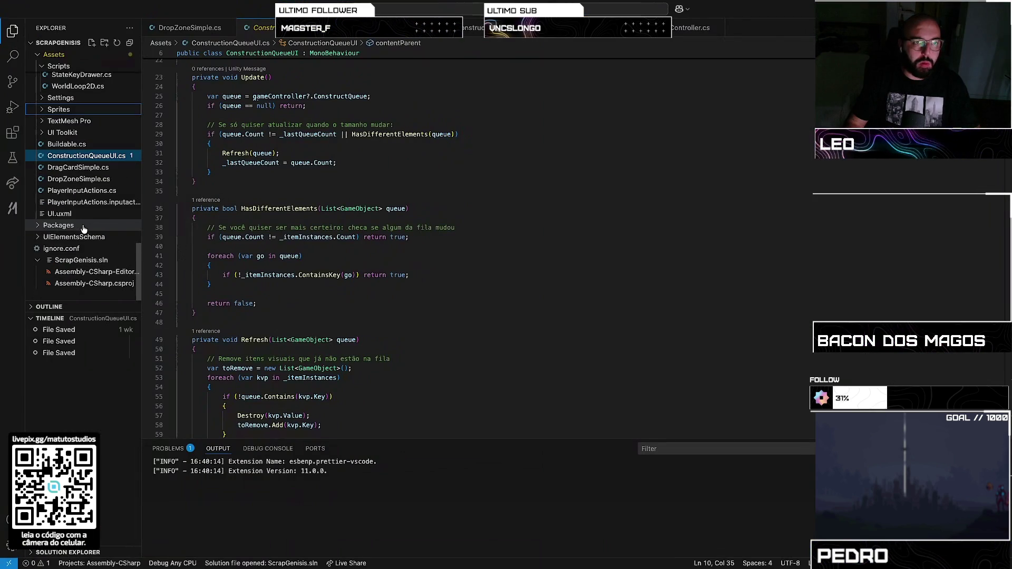
click(91, 168)
scroll(291, 255, down, 15)
scroll(291, 256, down, 5)
scroll(291, 255, up, 5)
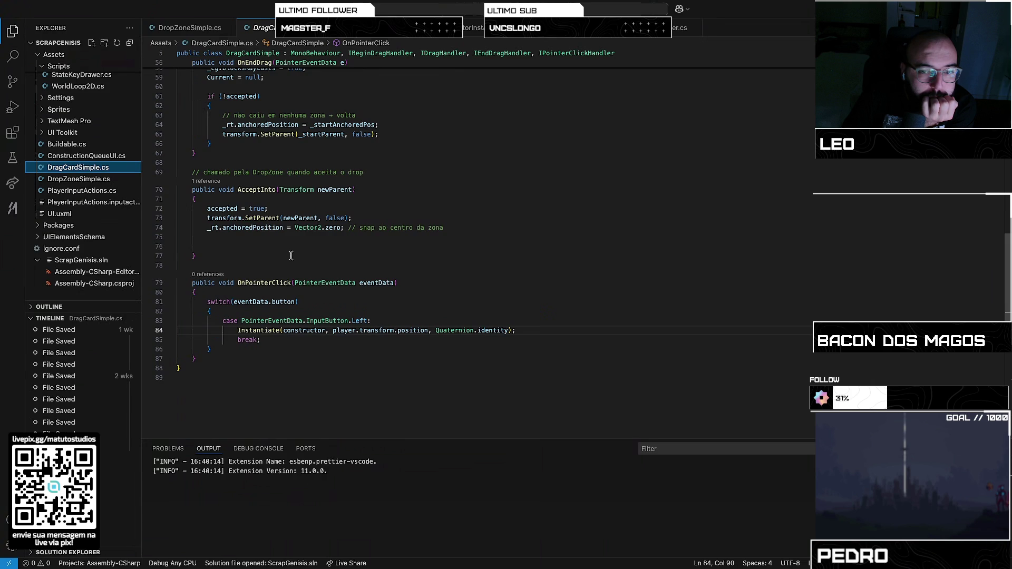
click(433, 330)
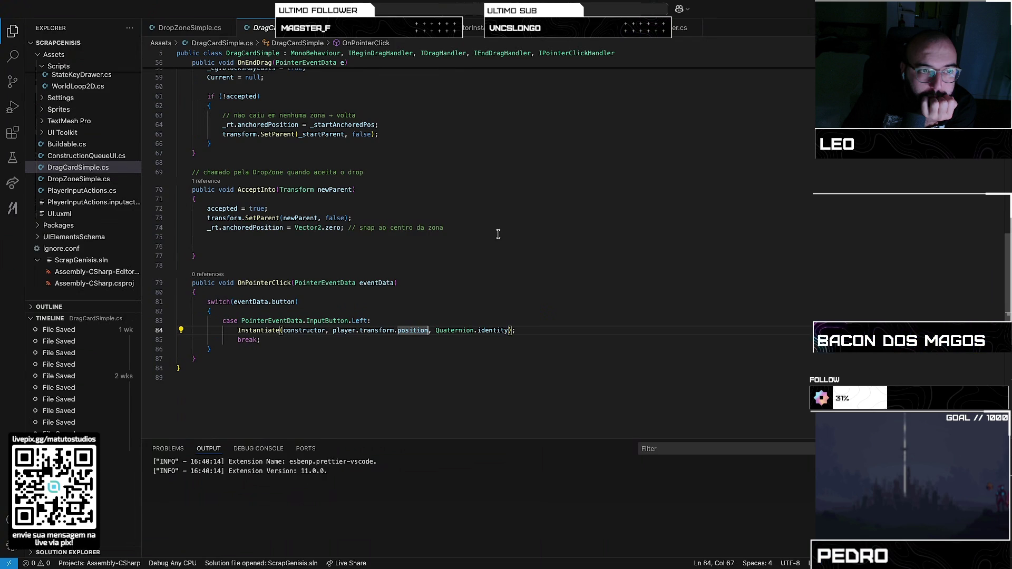
key(super+Tab)
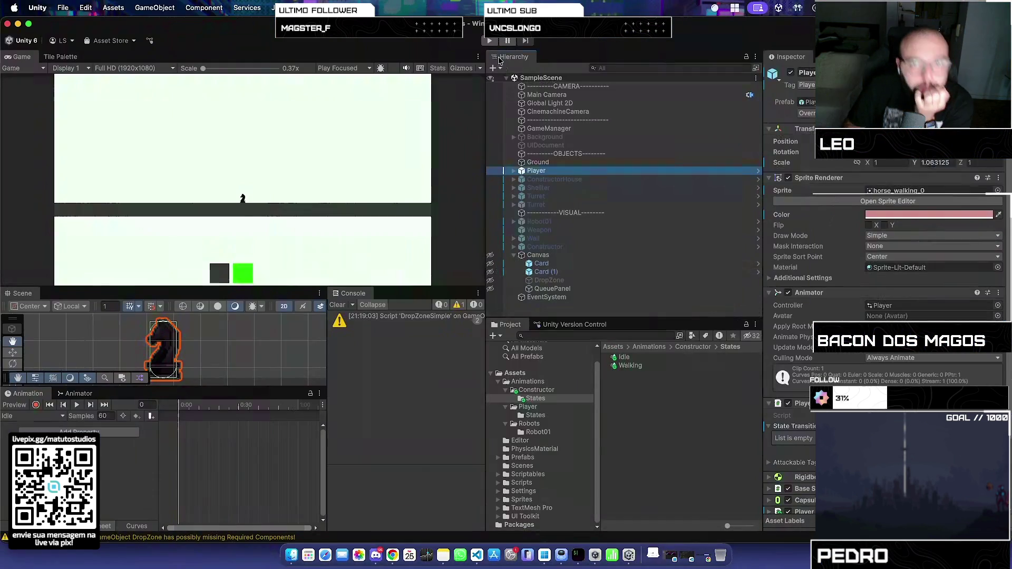
- Play-test the green card, inspect the spawned Constructor(Clone) in the Hierarchy, then stop
click(490, 41)
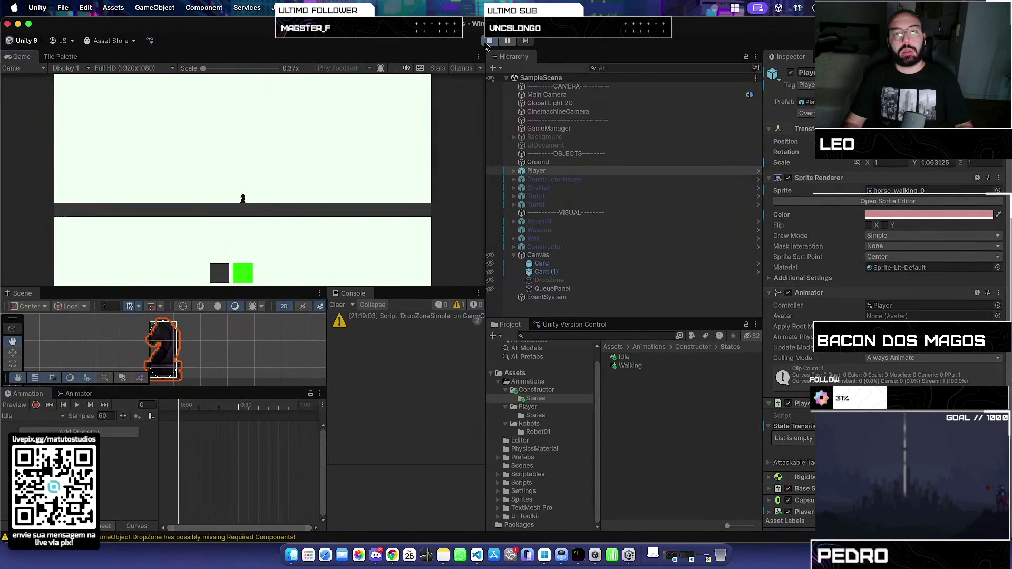
click(245, 273)
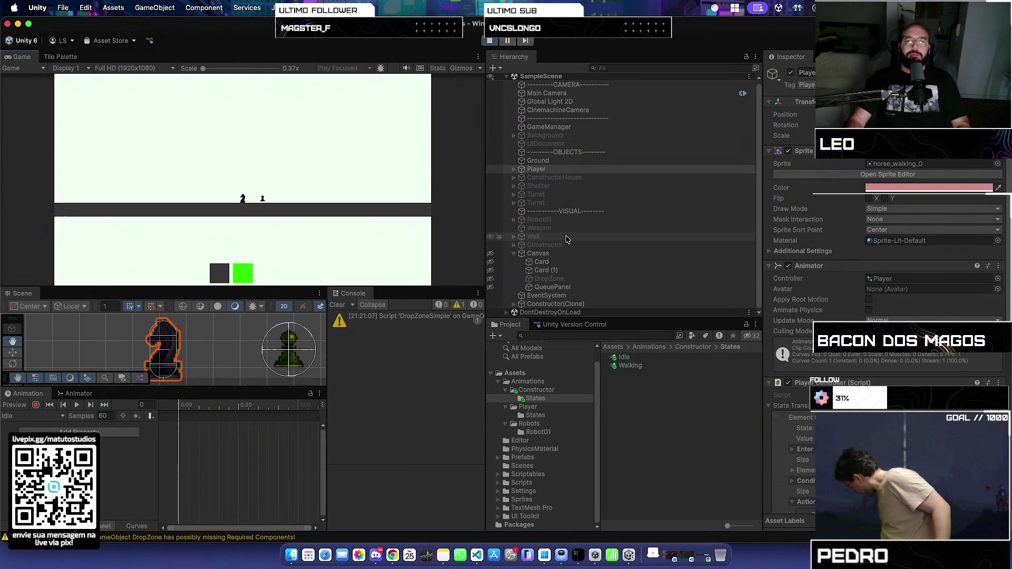
click(561, 304)
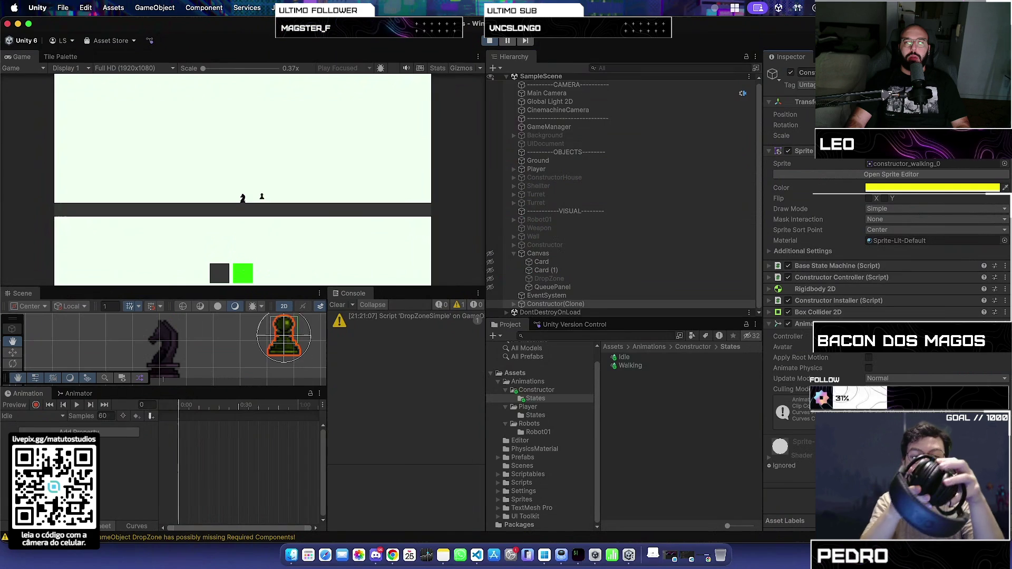
click(490, 41)
- Toggle Play mode a few times, end stopped, and switch to the code editor's desktop
click(491, 41)
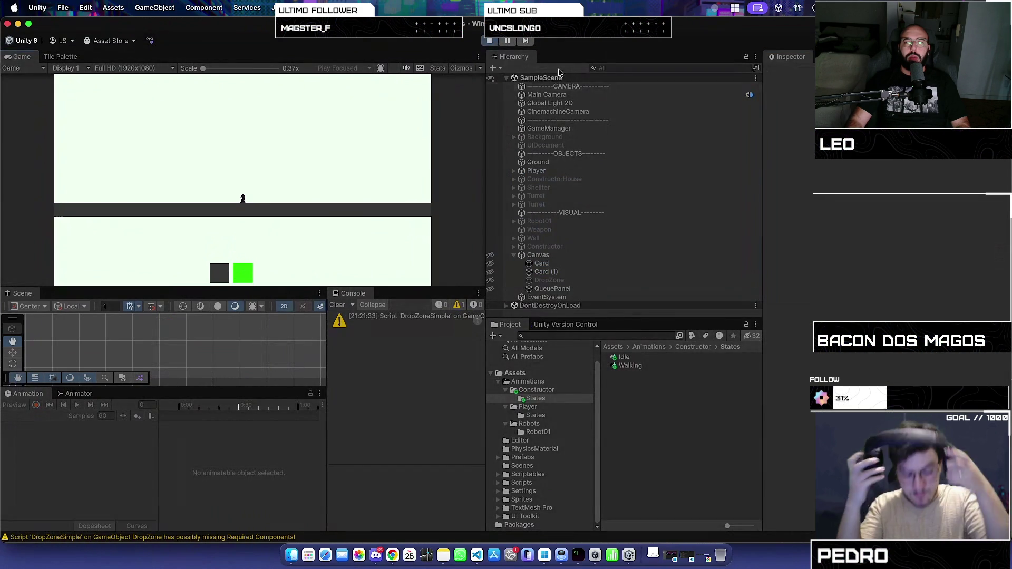
click(489, 41)
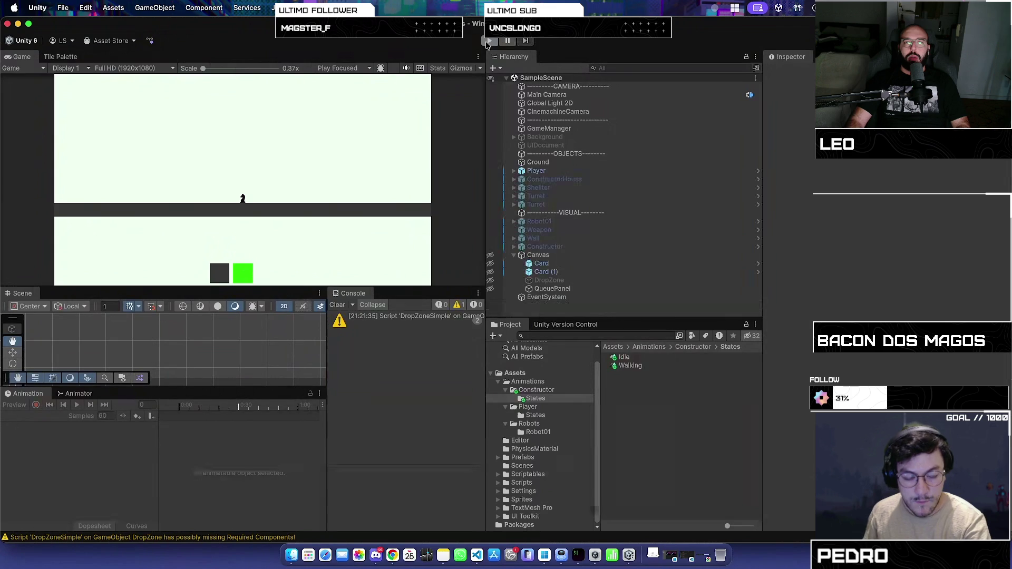
click(489, 41)
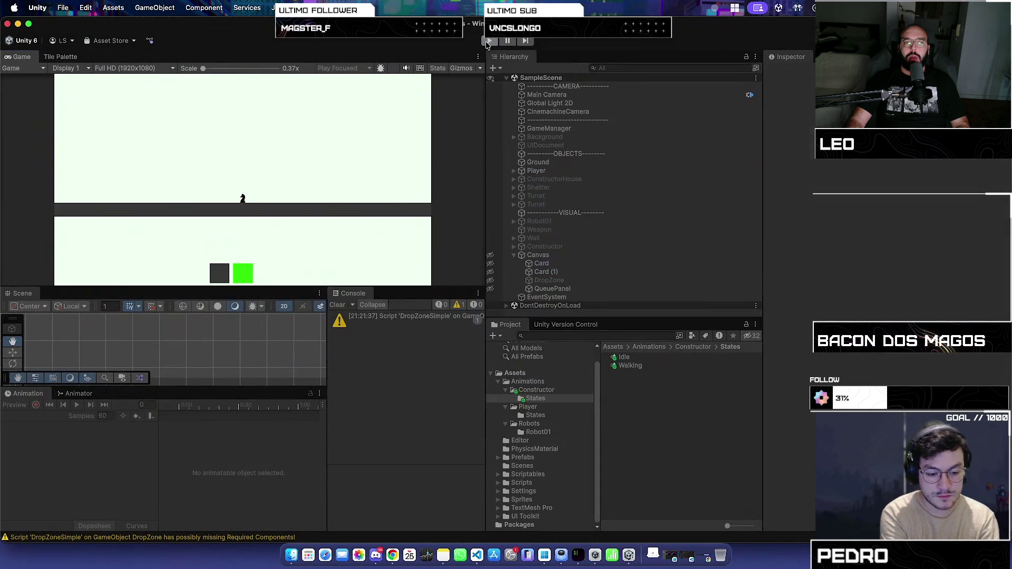
click(487, 45)
click(488, 42)
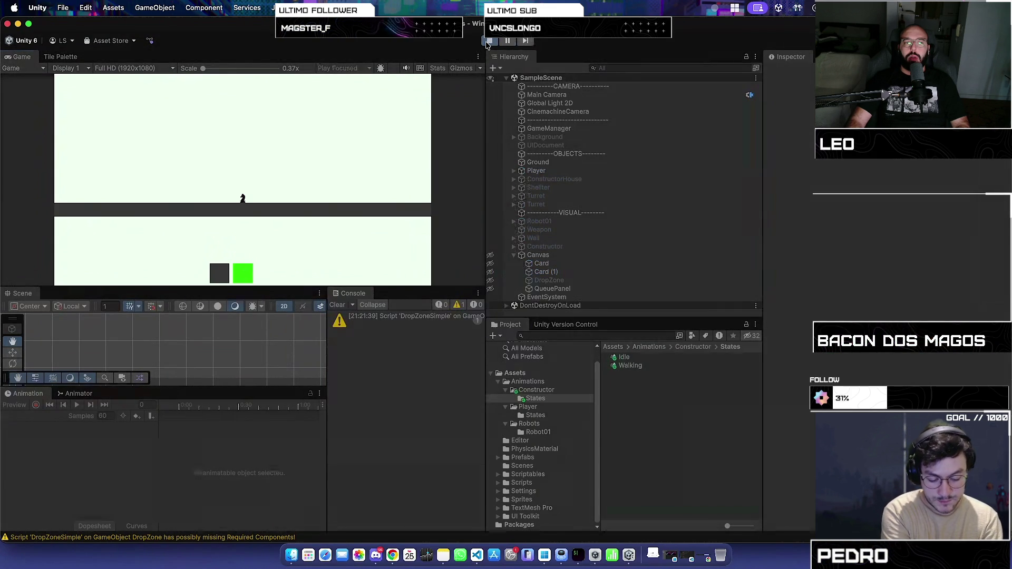
click(488, 42)
key(ctrl+Up)
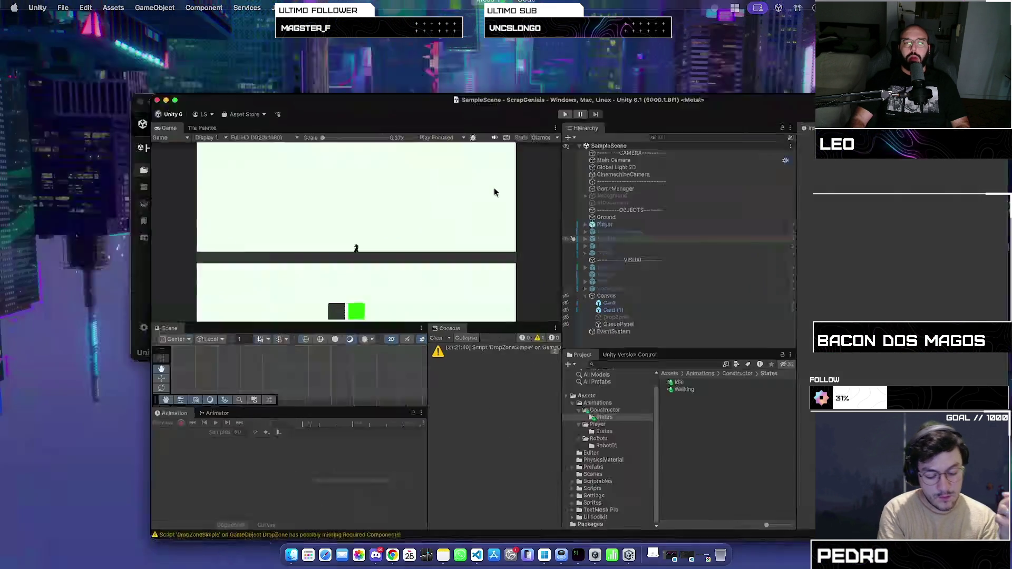
click(561, 50)
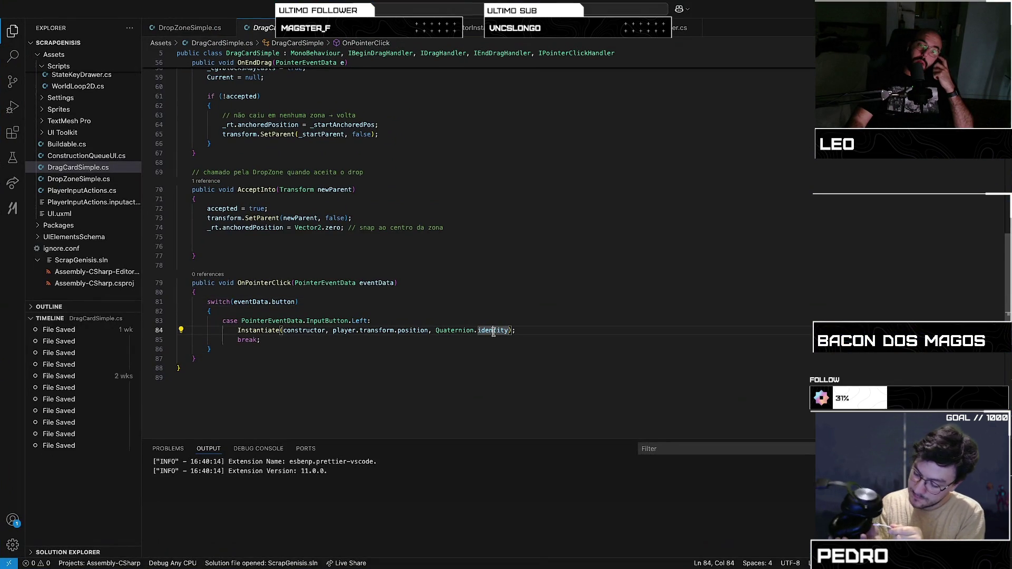
- Change the Instantiate position to player.transform.position - new Vector3(0, 0.5f, 0)
key(ctrl+shift+super+Right)
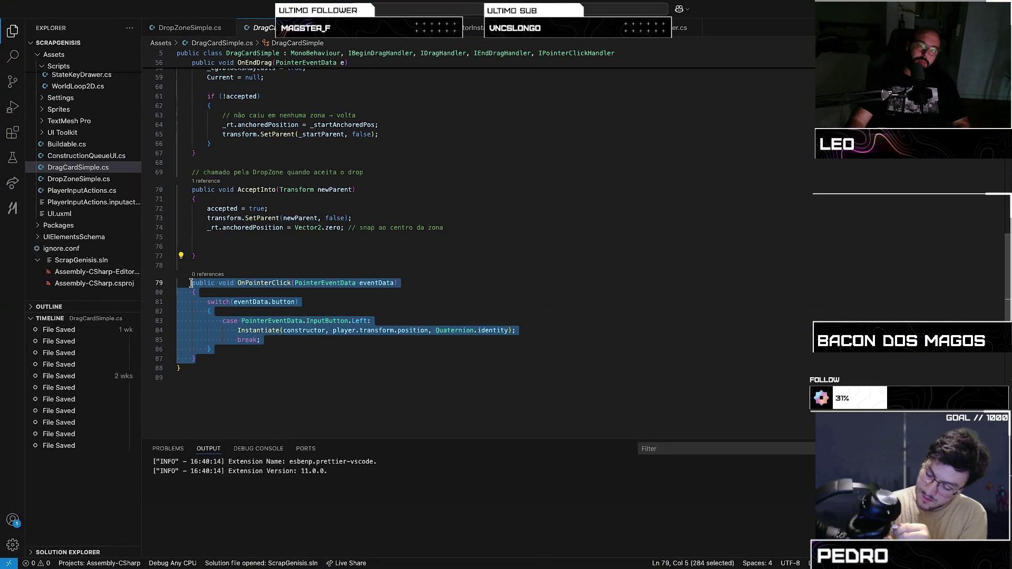
click(348, 341)
drag(347, 341, 238, 320)
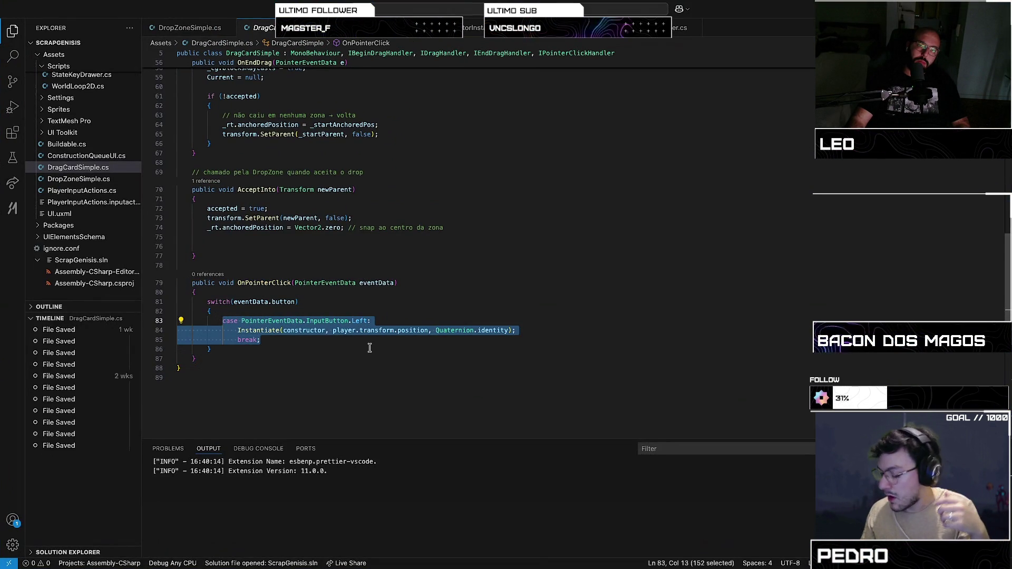
click(349, 321)
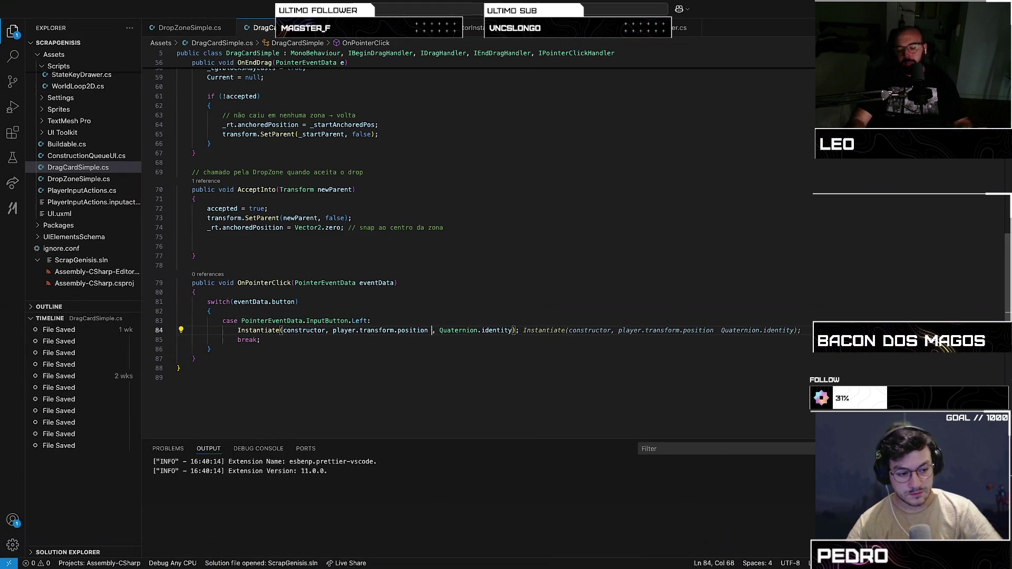
text(=)
key(BackSpace)
text(-2)
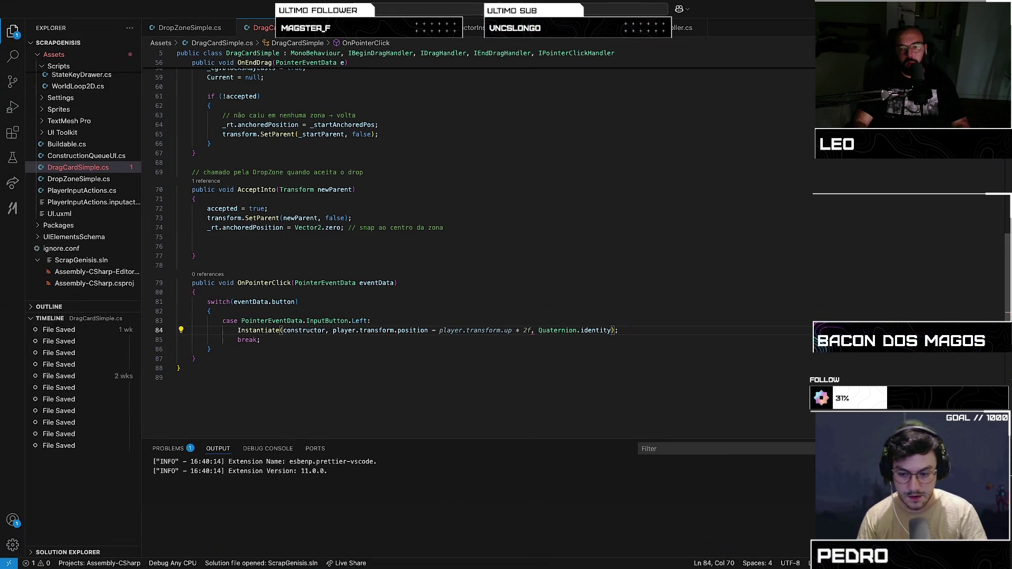
text(new)
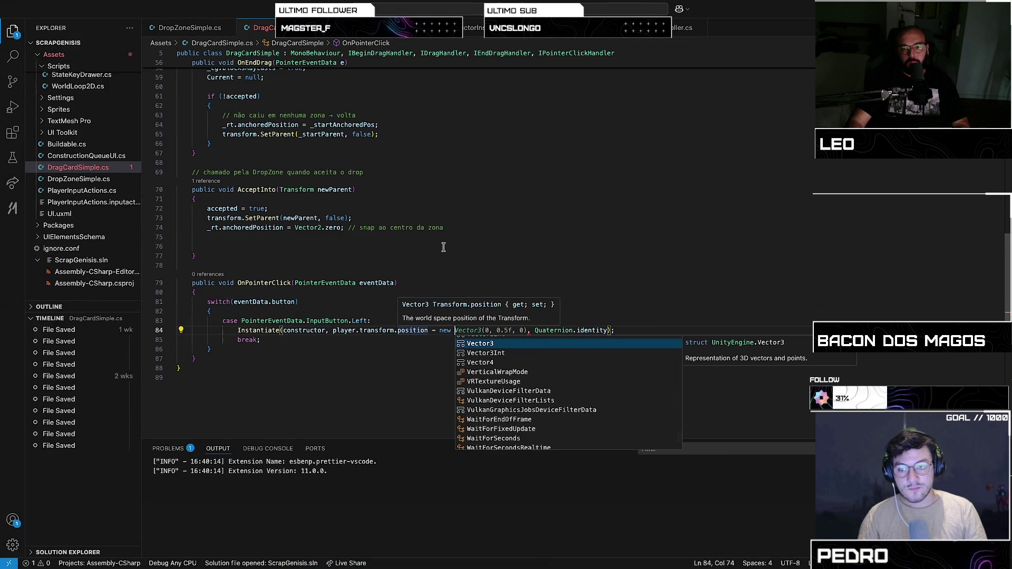
key(Tab)
- Save DragCardSimple.cs and return to the Unity editor
key(ctrl+Left)
key(ctrl+Left)
key(ctrl+Left)
key(ctrl+s)
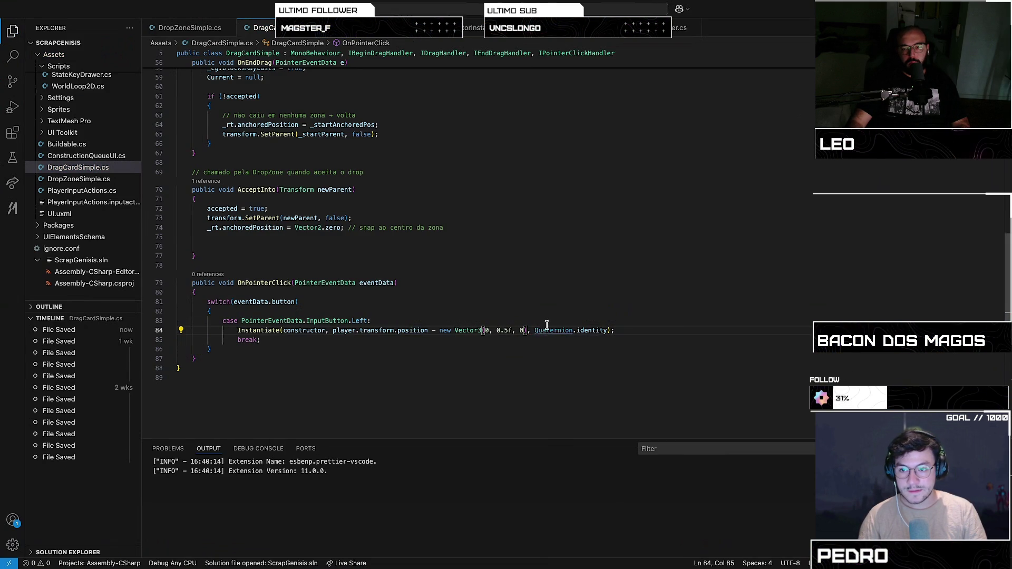
key(super+Tab)
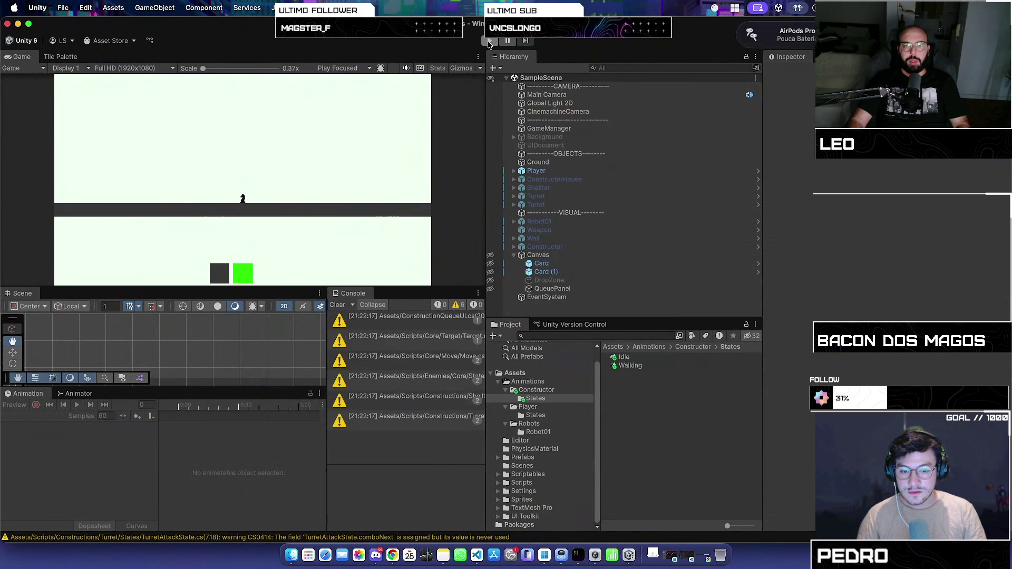
- Play-test the dark card to spawn Constructor clones on the ground, stop, and widen the Hierarchy/Project panels
click(489, 42)
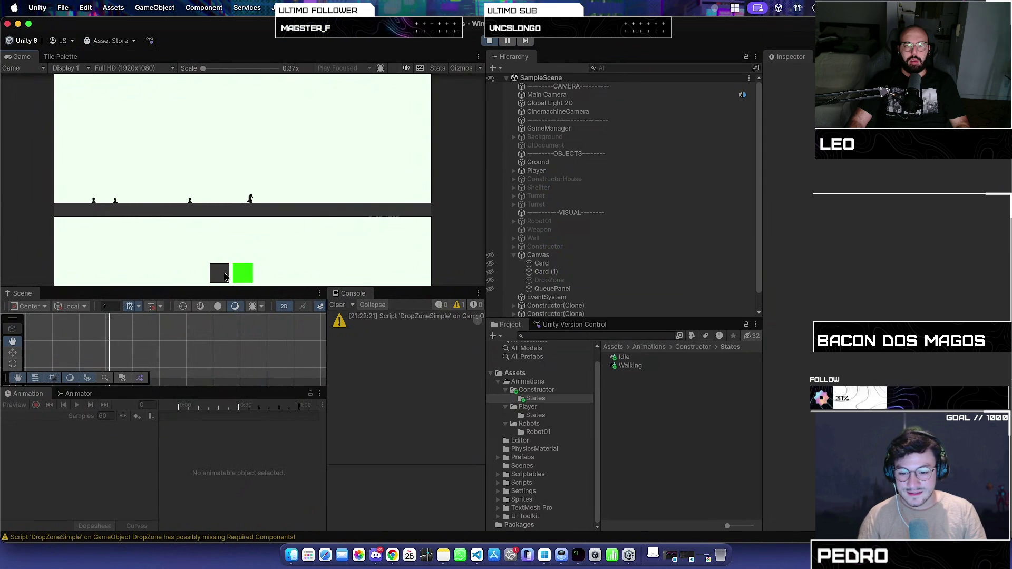
click(225, 278)
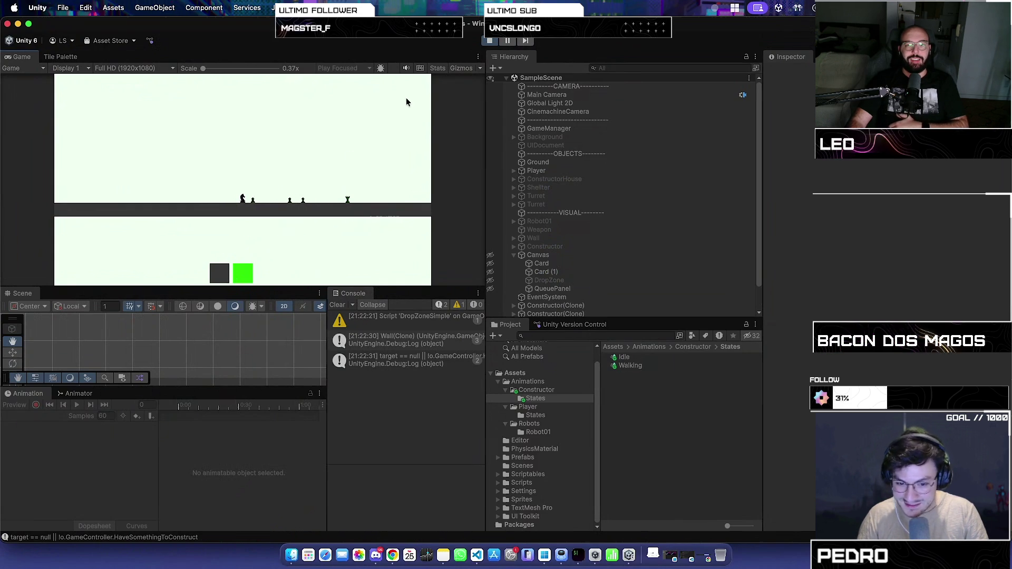
key(super+p)
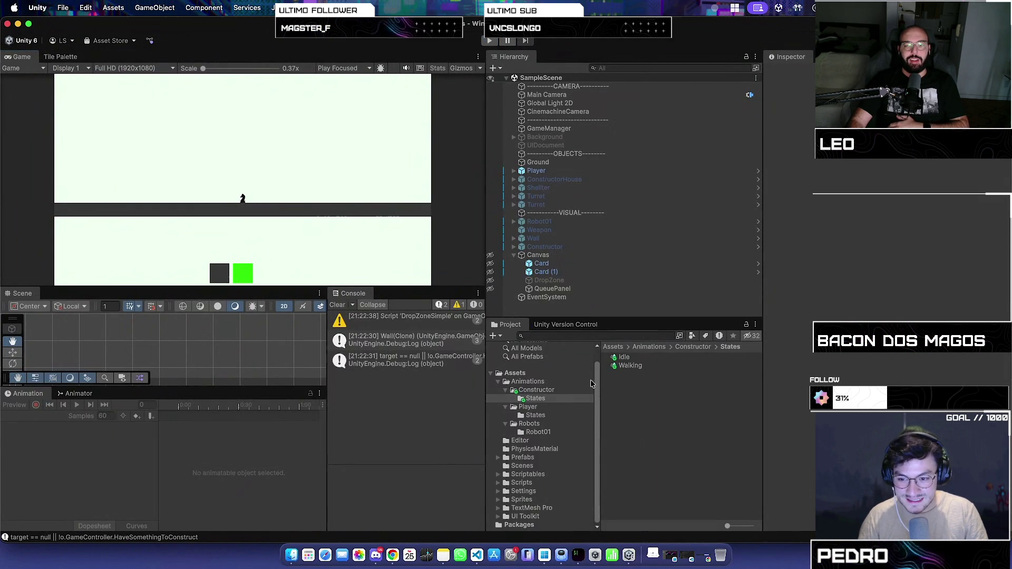
mouse_move(484, 327)
mouse_down()
mouse_move(399, 326)
mouse_move(477, 324)
mouse_move(389, 335)
mouse_up()
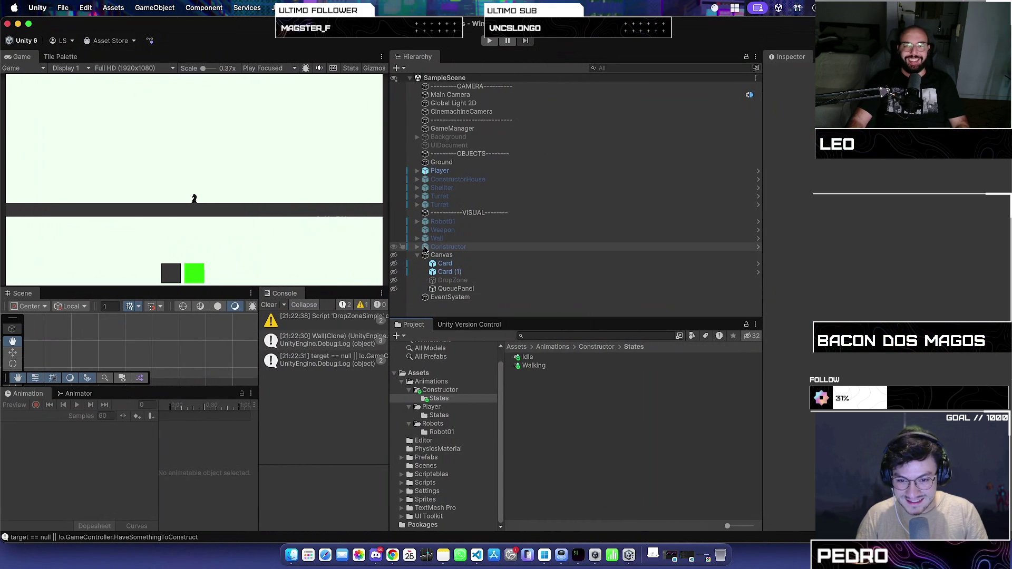
- Check in all pending changes from the Version Control Pending Changes view as changeset 80
click(460, 322)
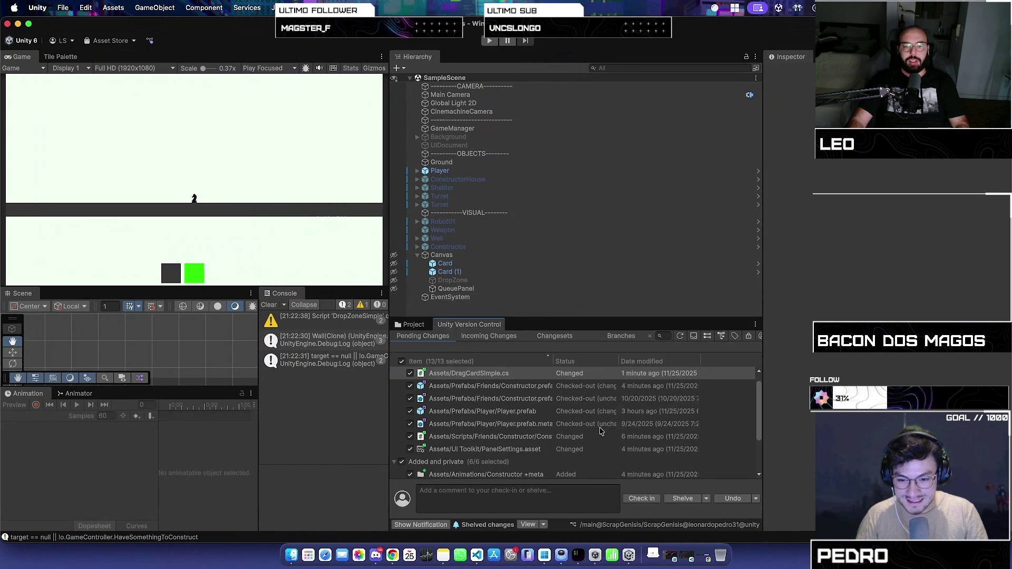
scroll(583, 406, down, 3)
click(642, 498)
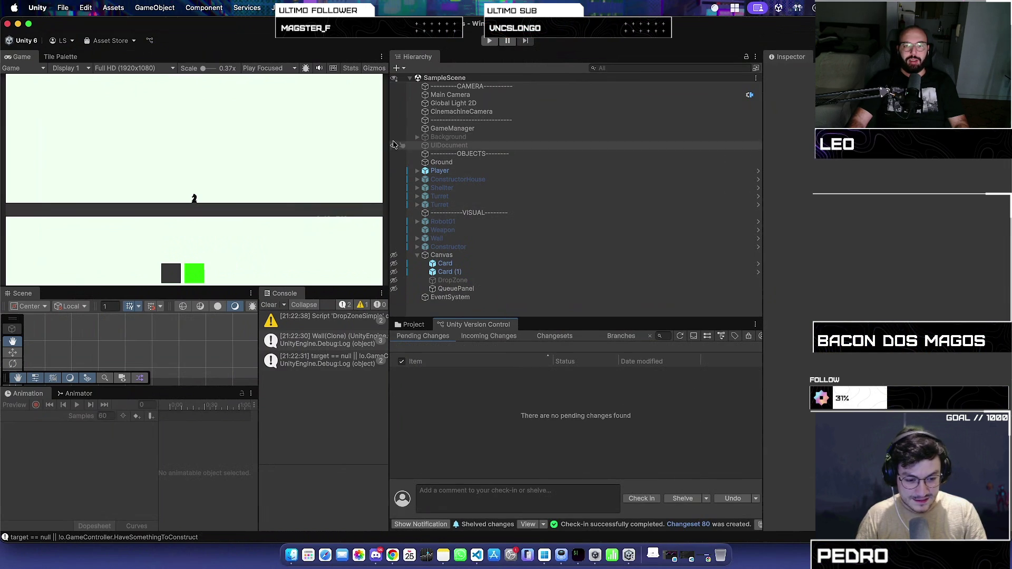
- Widen the Game view, maximize it to fill the editor, and increase its Scale
drag(390, 159, 535, 159)
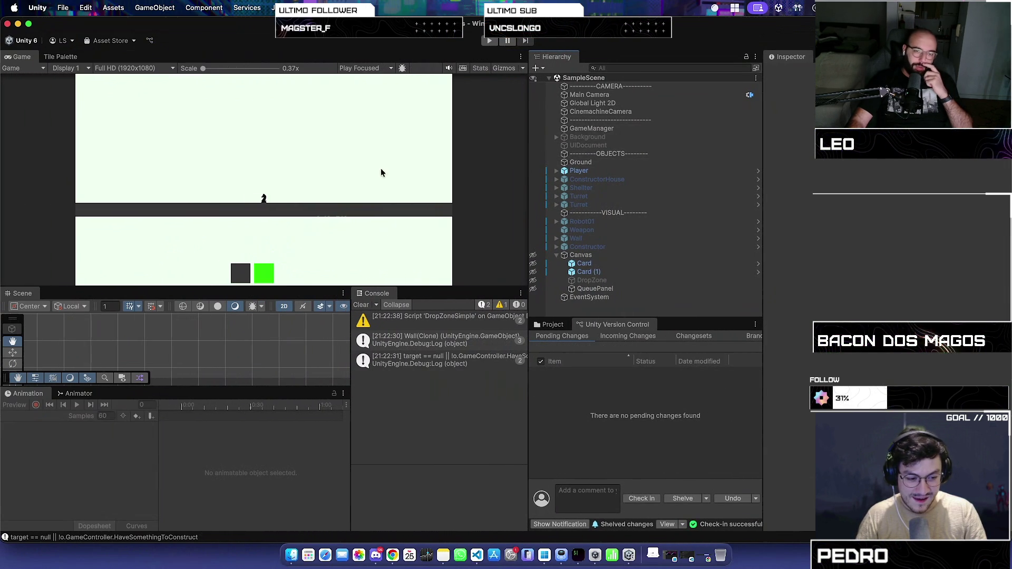
key(shift+space)
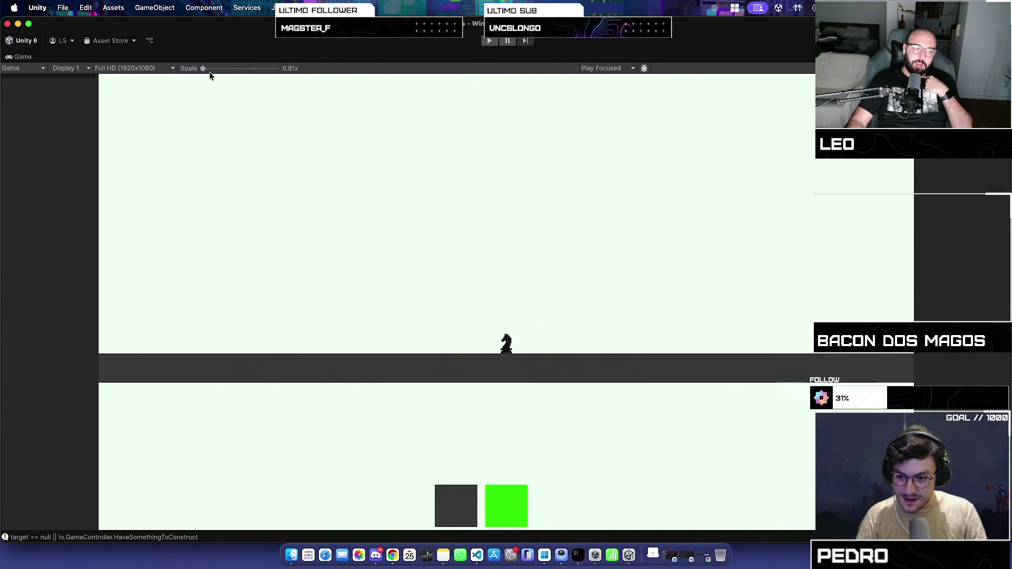
drag(201, 69, 203, 69)
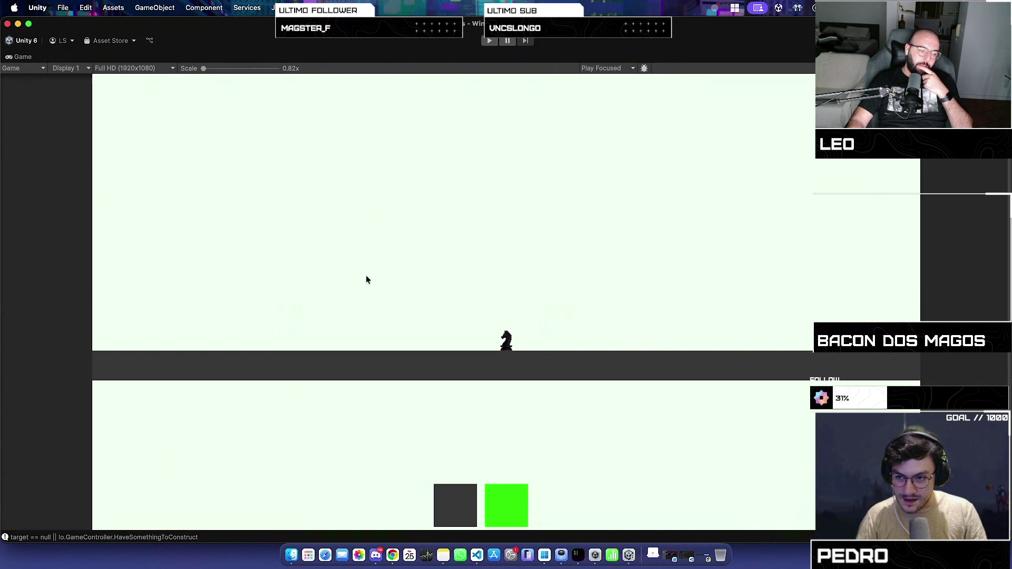
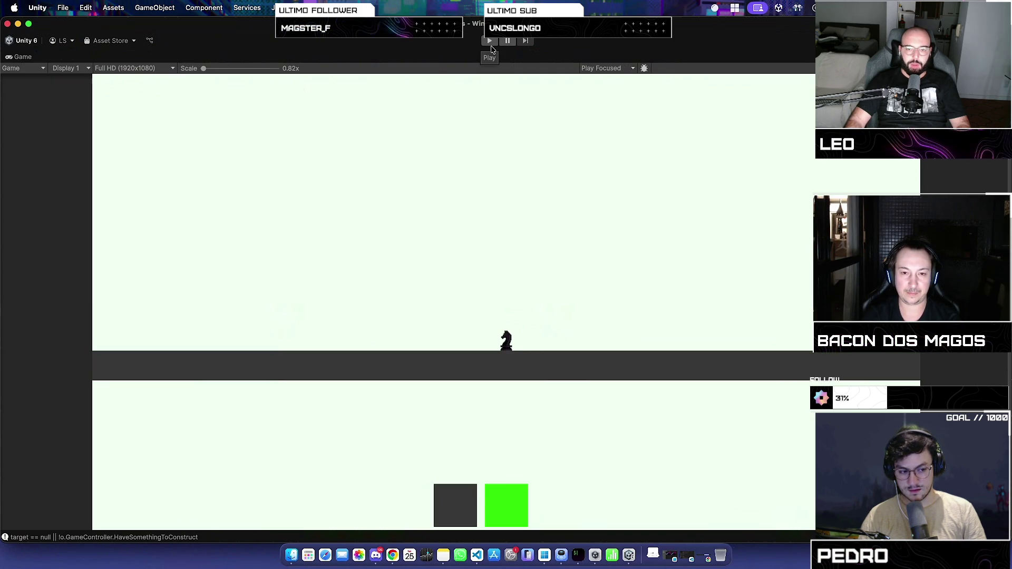
- Playtest the game briefly, spawning a rook beside the knight, then stop play mode
click(490, 42)
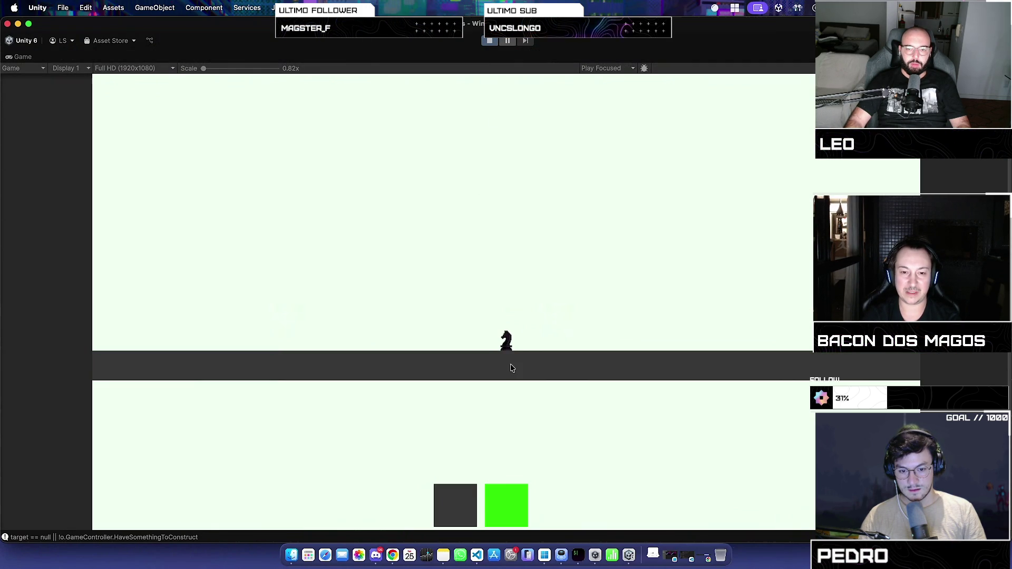
click(508, 517)
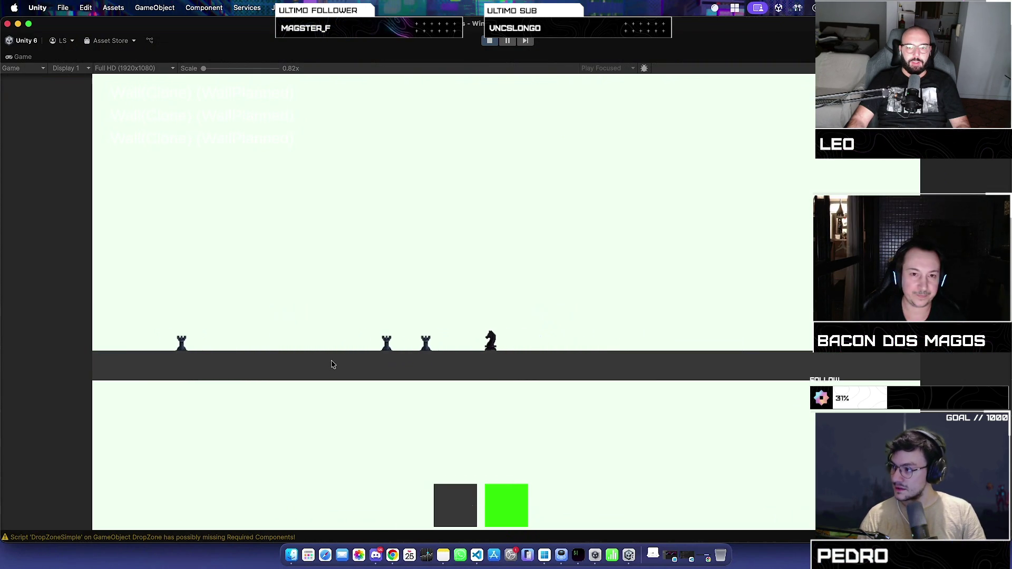
click(490, 41)
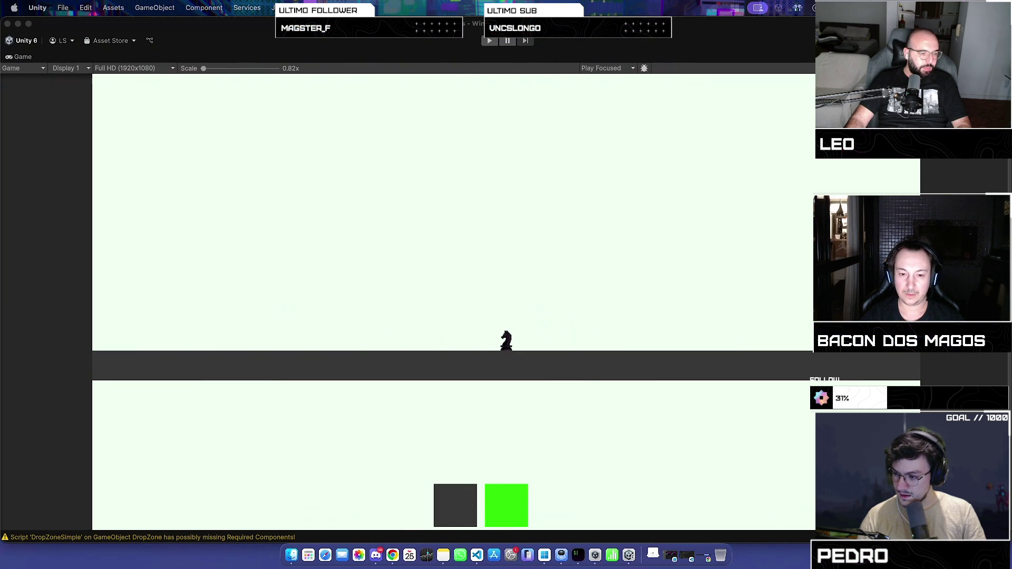
- Bring up macOS screen capture and fit the capture area over Unity's whole Game view
click(437, 281)
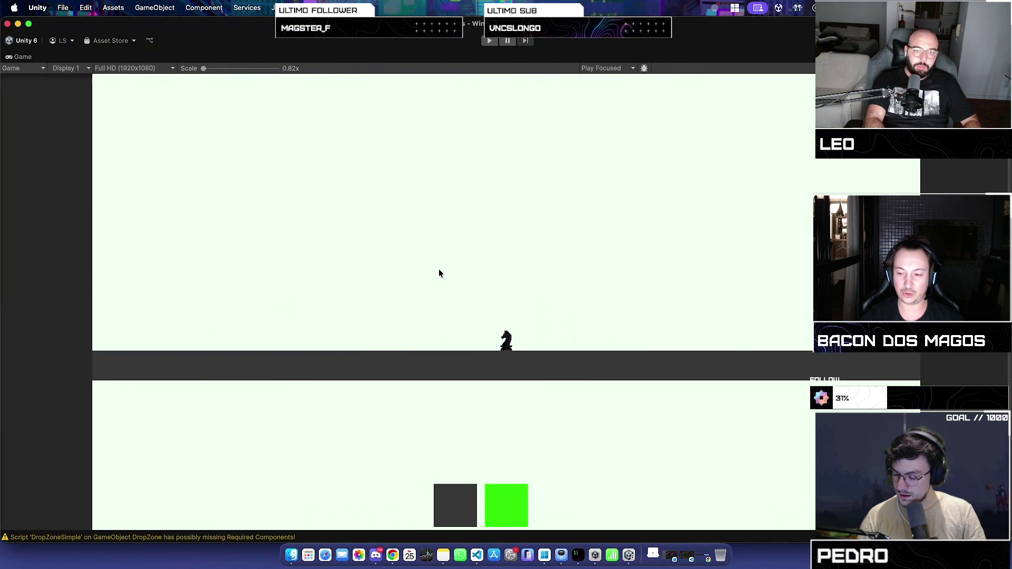
key(super+shift+5)
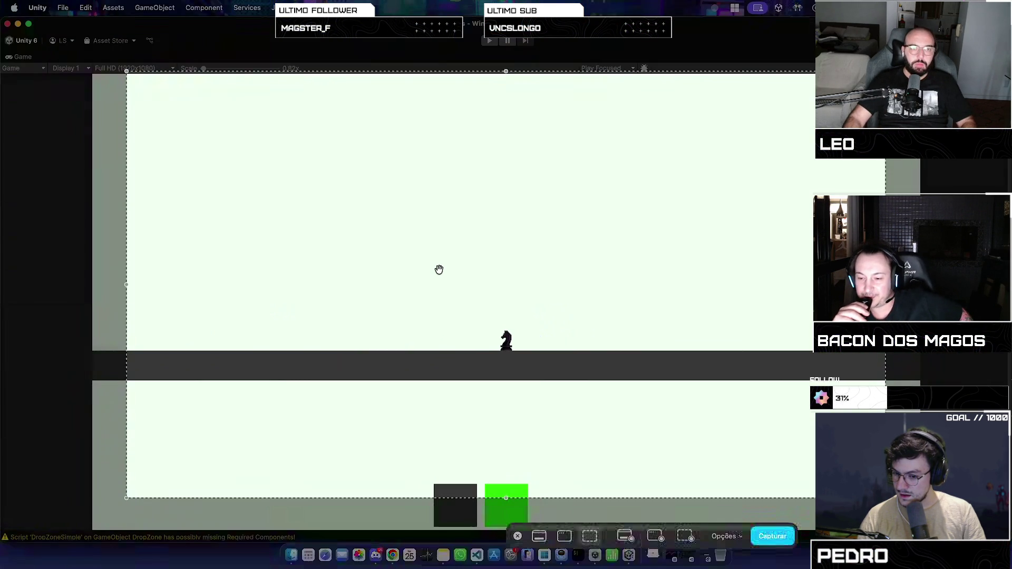
mouse_move(454, 289)
mouse_down()
mouse_move(461, 301)
mouse_move(472, 295)
mouse_move(465, 318)
mouse_up()
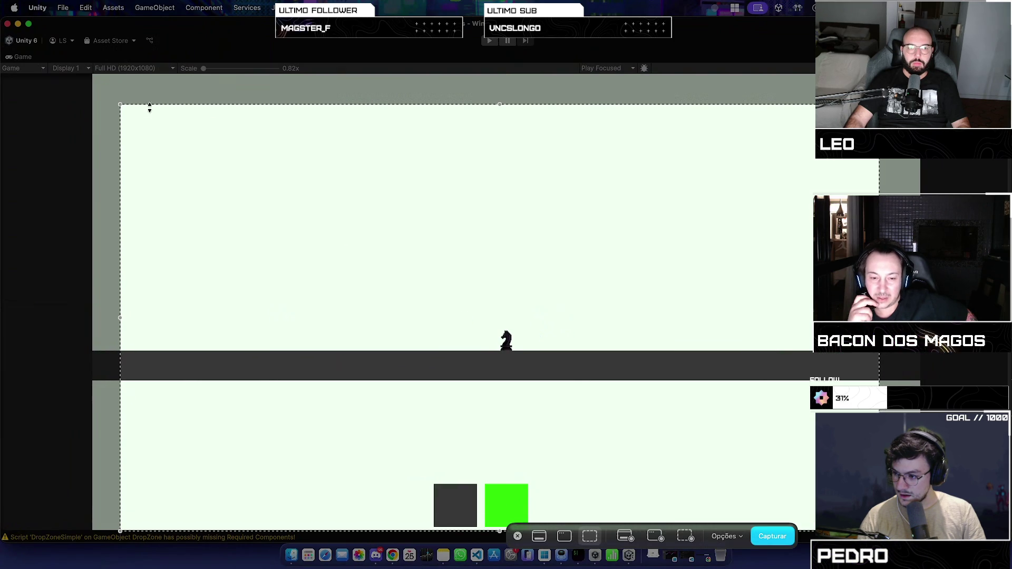
drag(120, 104, 98, 79)
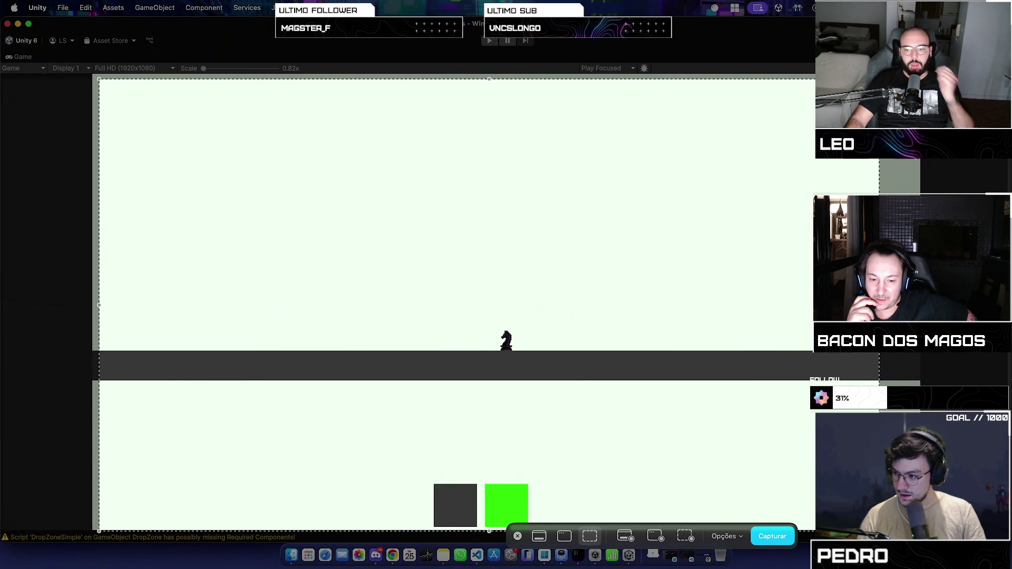
drag(879, 80, 914, 73)
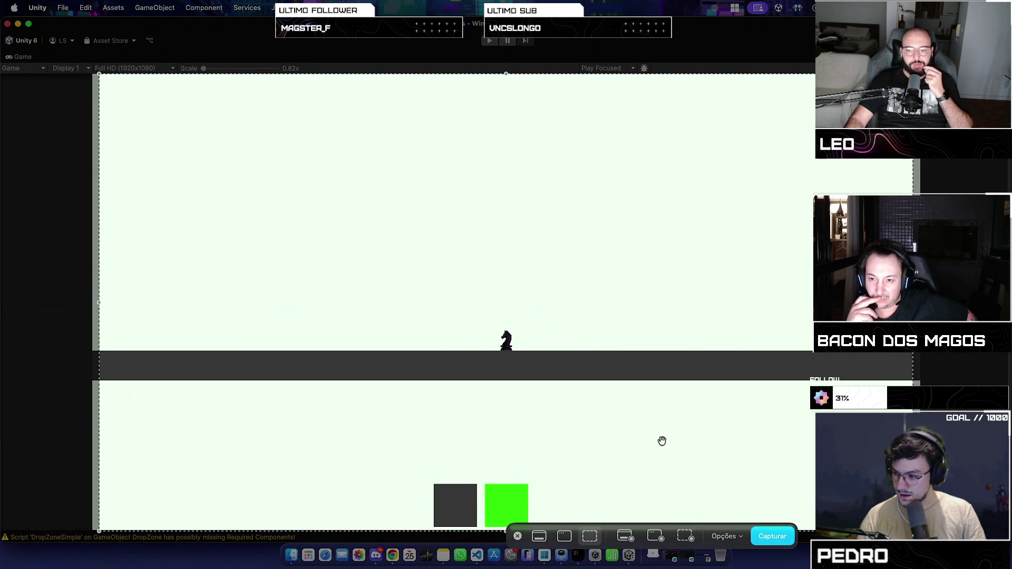
- Choose Record Selected Portion and start recording with Gravar
click(715, 537)
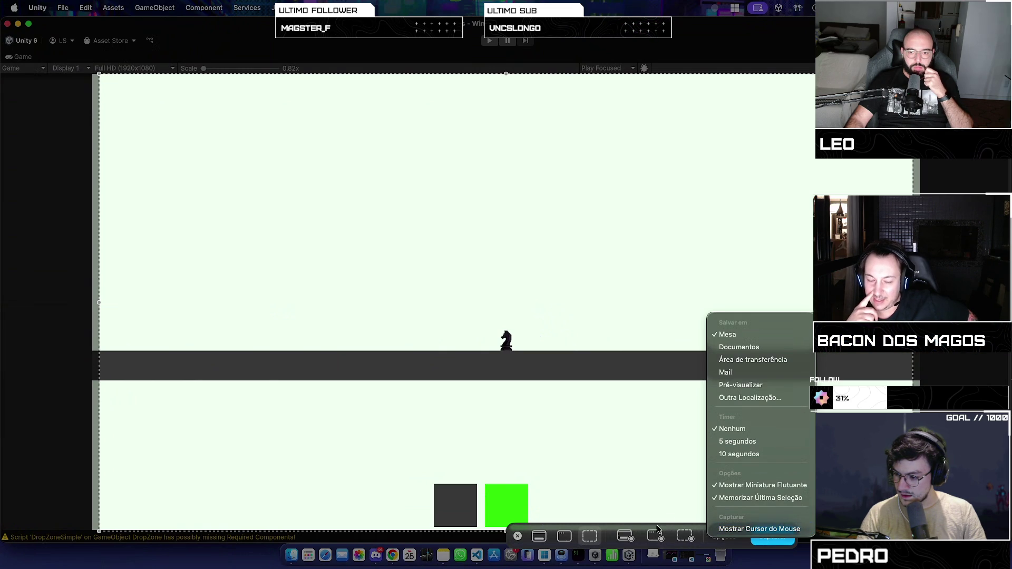
click(604, 526)
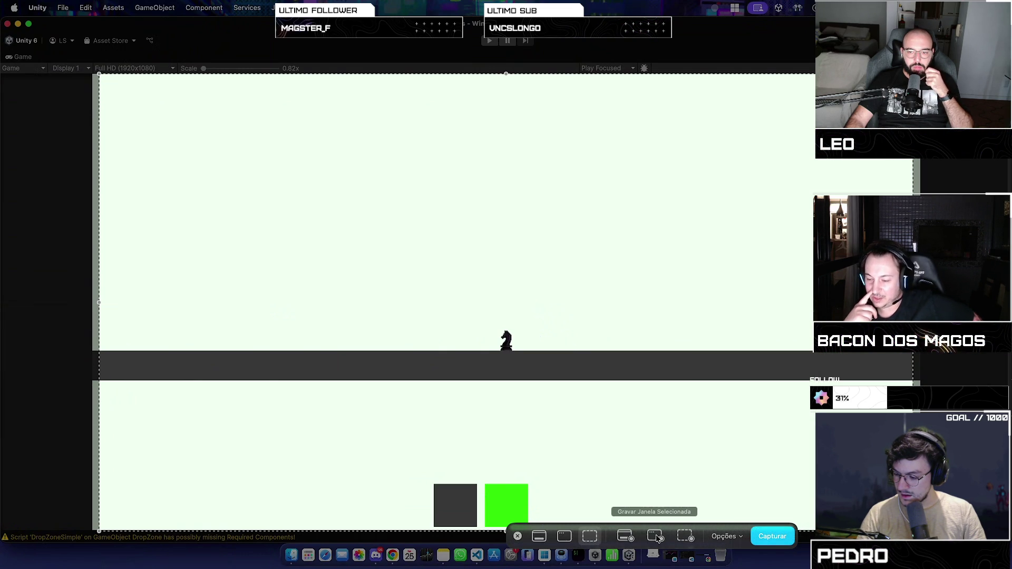
click(685, 536)
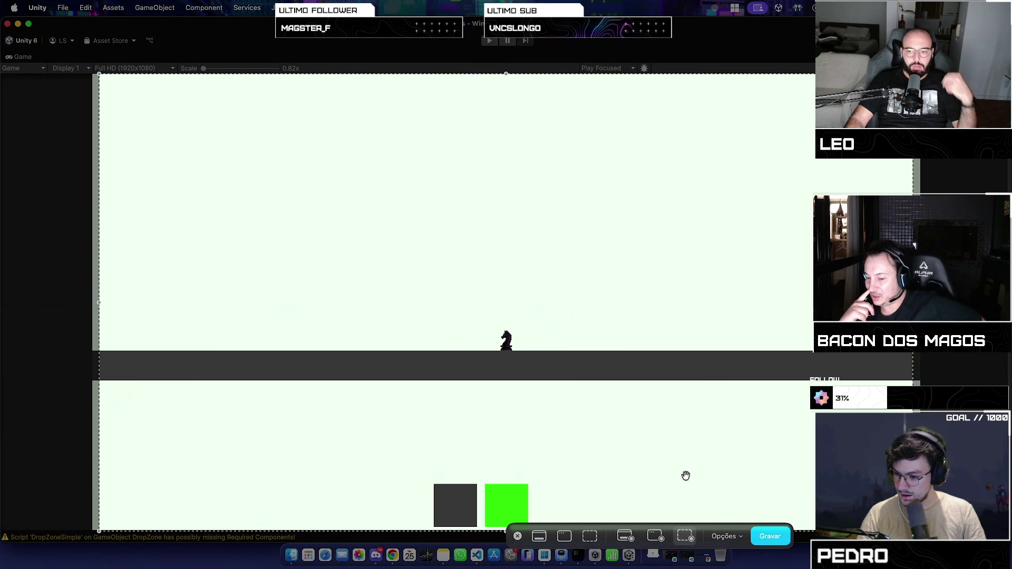
click(762, 542)
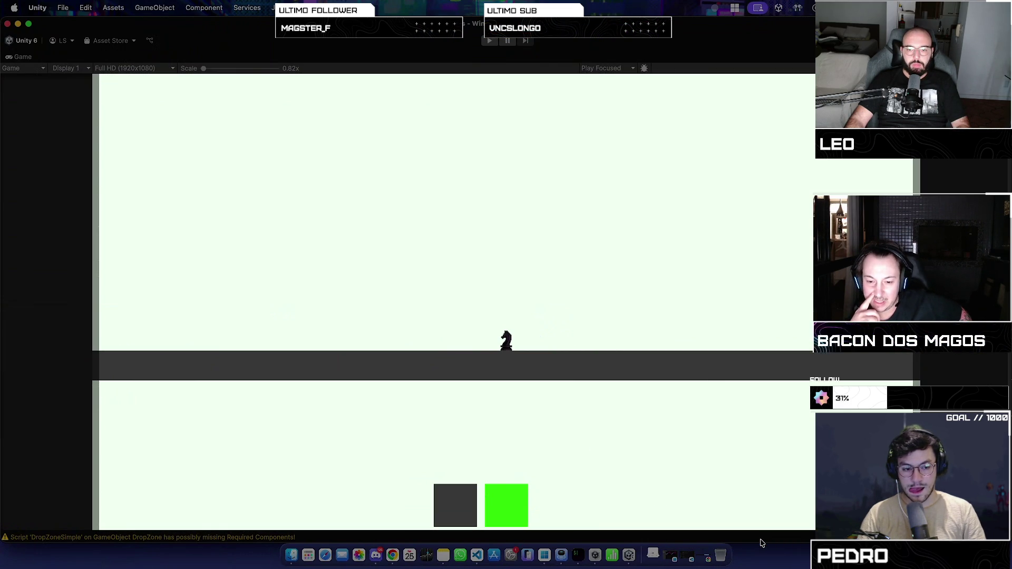
- Replay the game with Cmd+P and spawn several rook and wall pieces beside the knight
key(super+p)
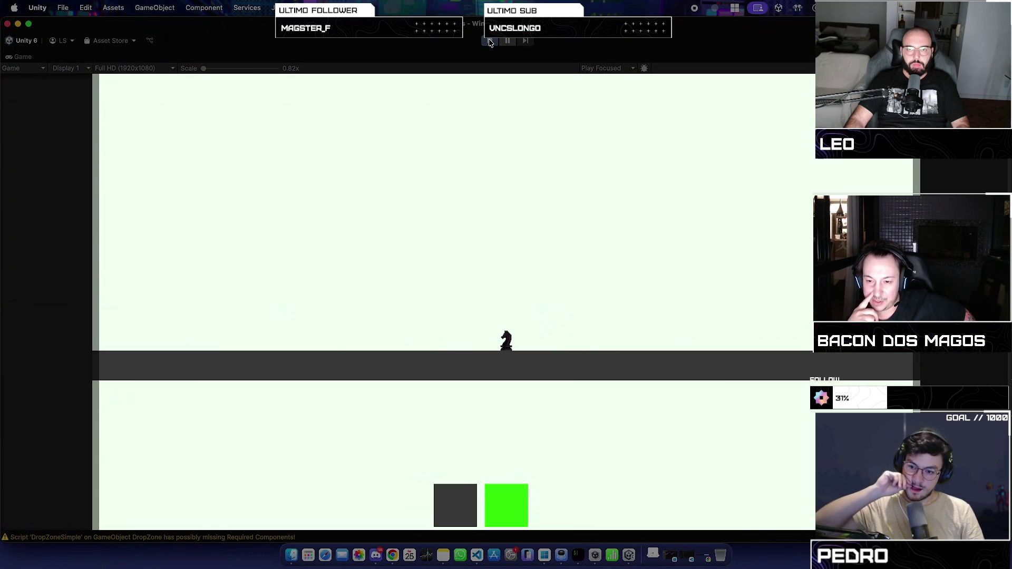
click(465, 516)
click(459, 517)
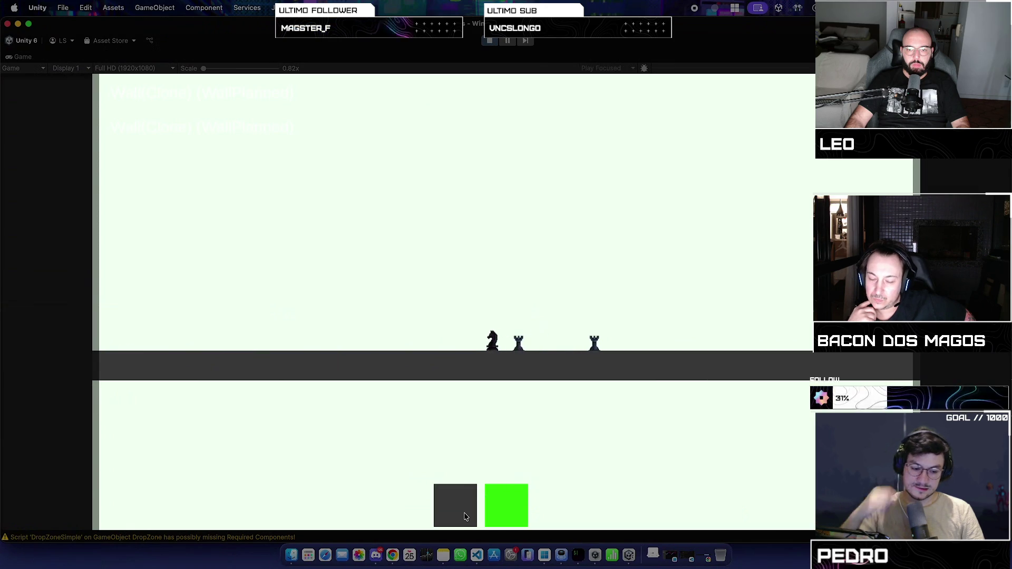
click(511, 520)
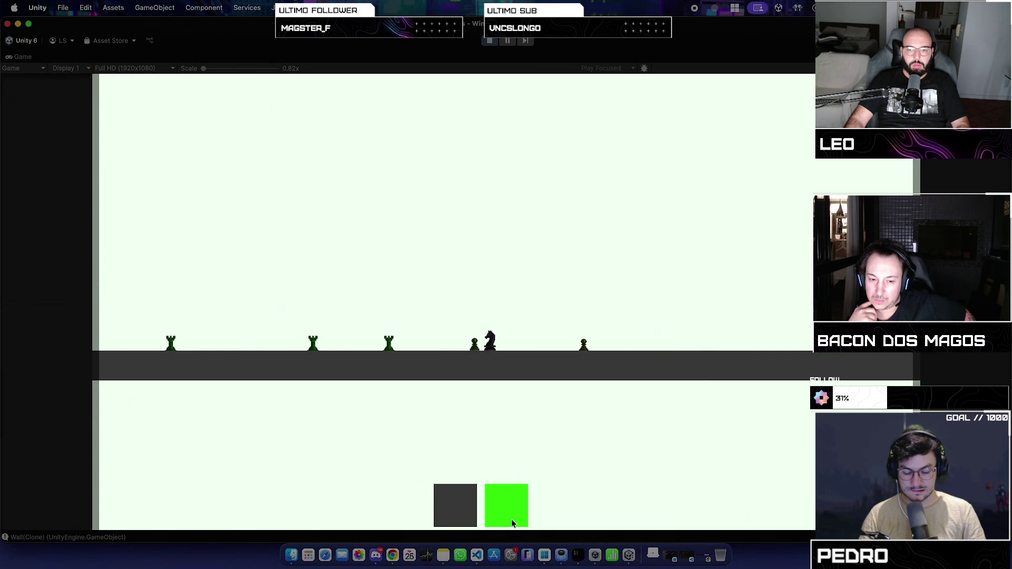
click(463, 509)
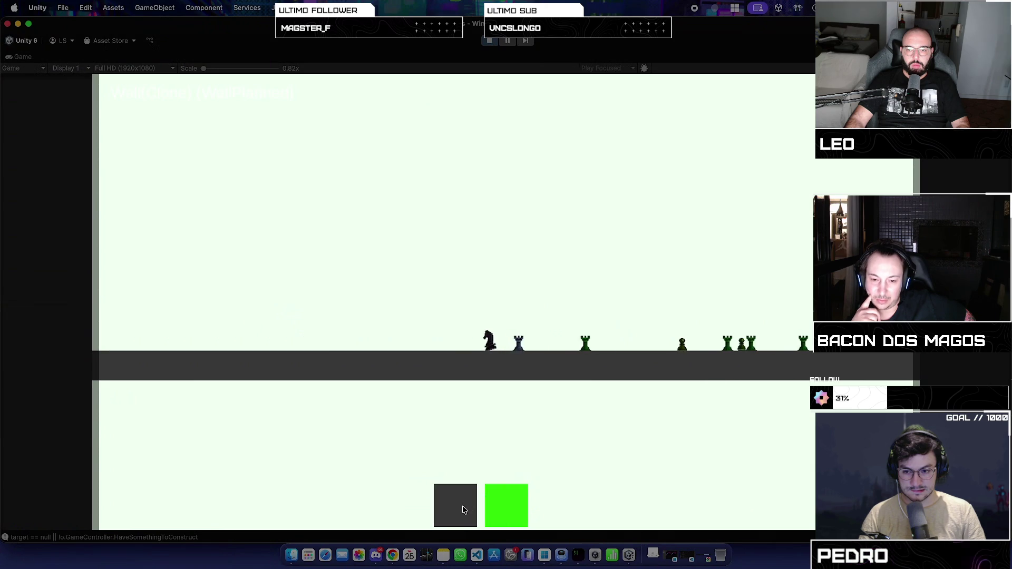
click(463, 509)
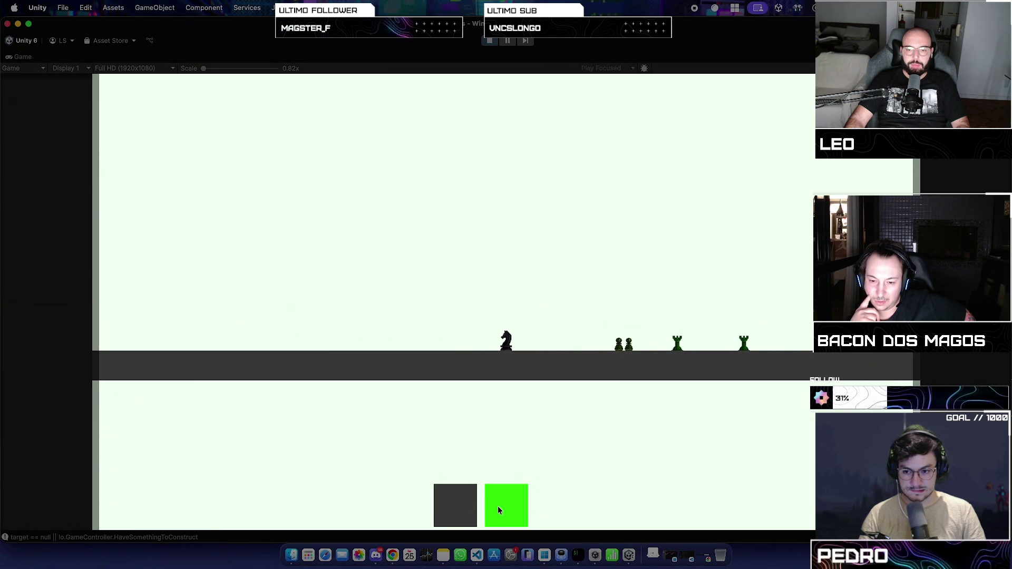
click(520, 504)
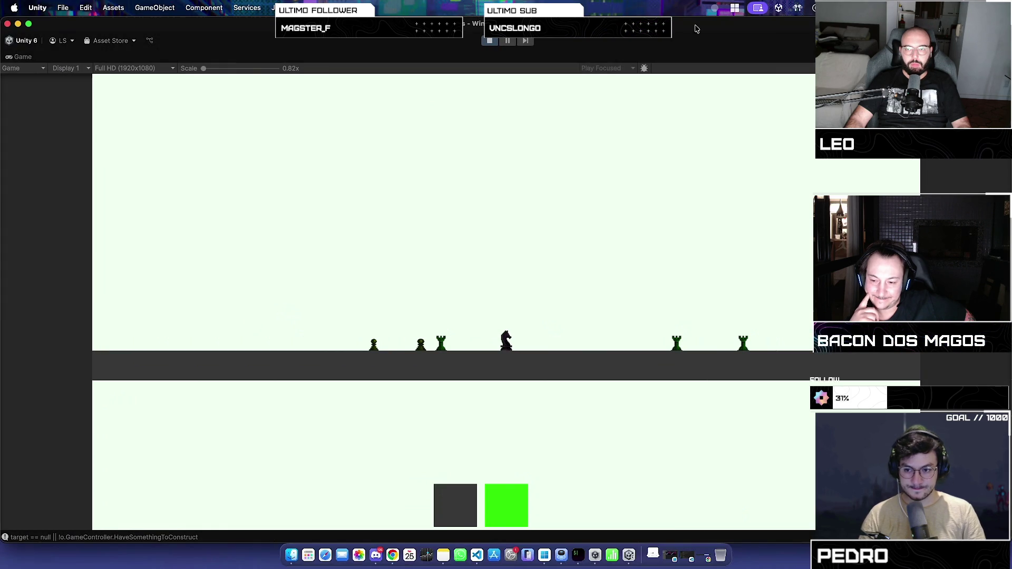
- View DragCardSimple.cs in VS Code, return to Unity, then open Finder's Recents
click(480, 551)
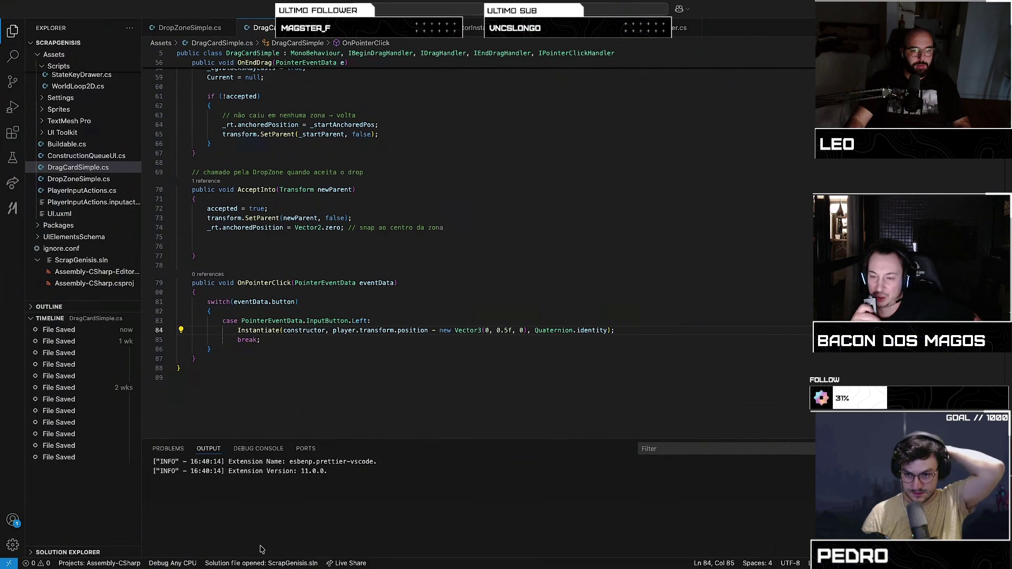
key(super+Tab)
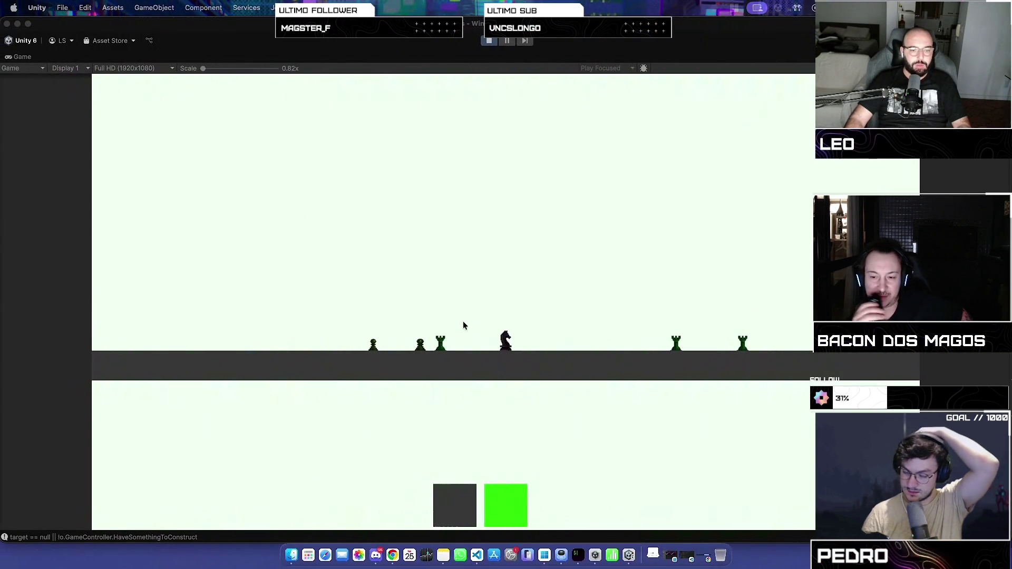
click(295, 543)
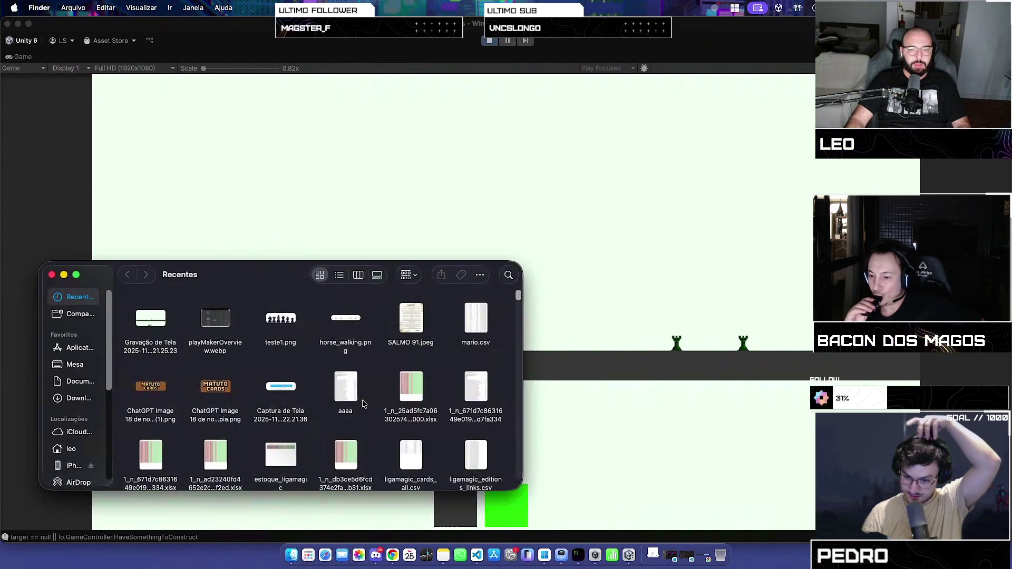
- Quick Look the Gravação de Tela recording, drag it into a sidebar folder, then return to Unity
click(149, 328)
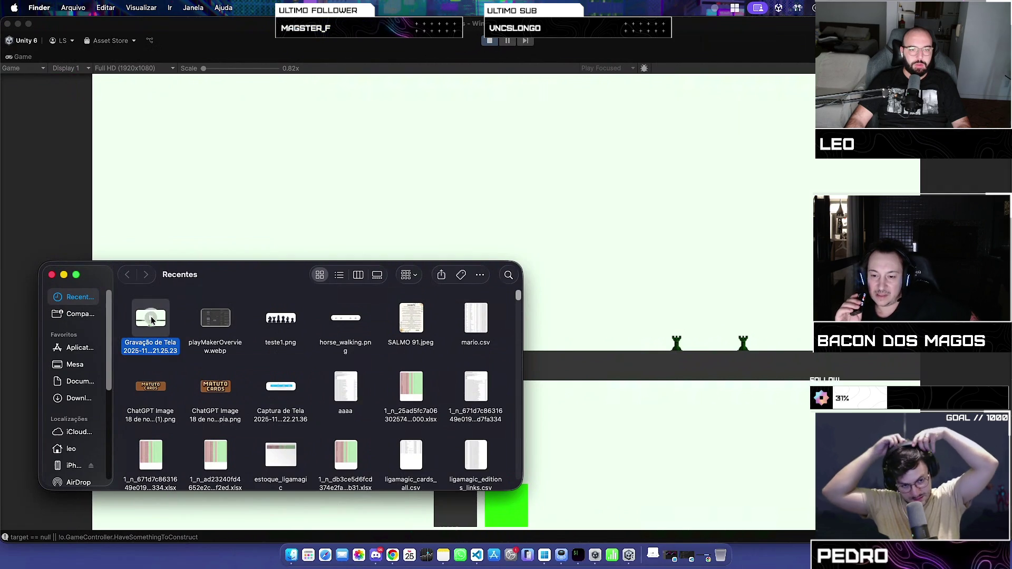
key(space)
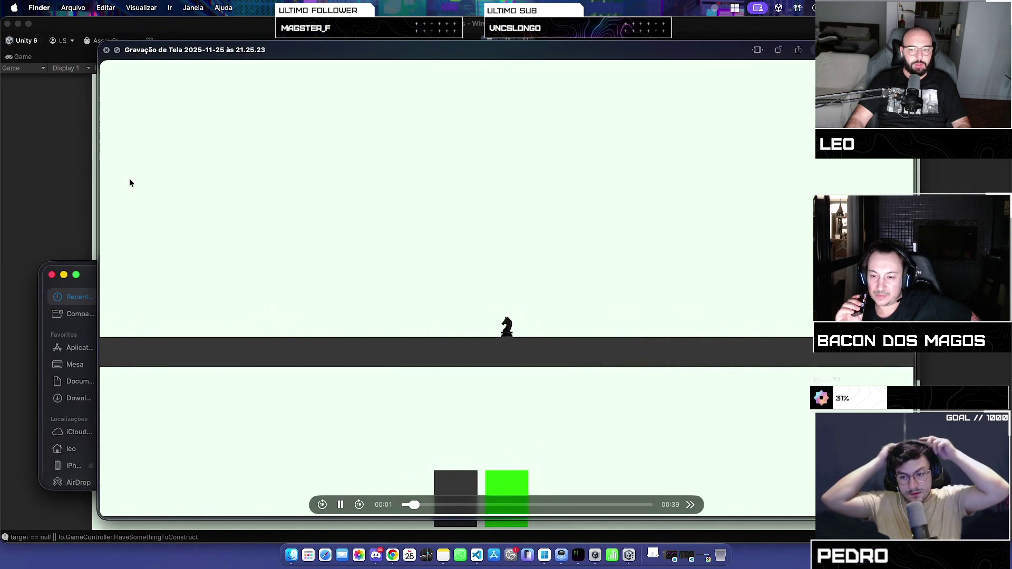
click(111, 51)
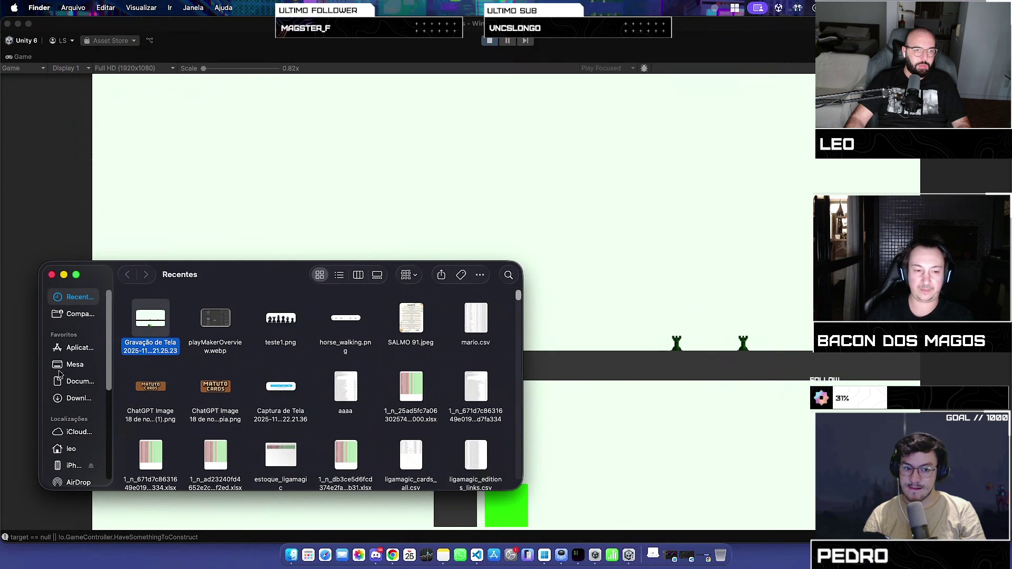
drag(143, 311, 69, 382)
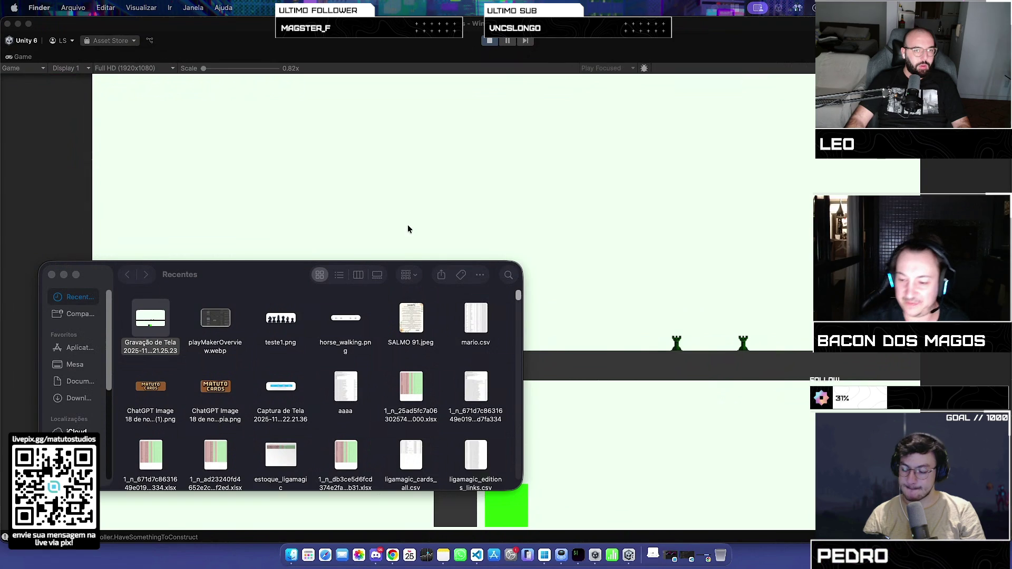
click(408, 202)
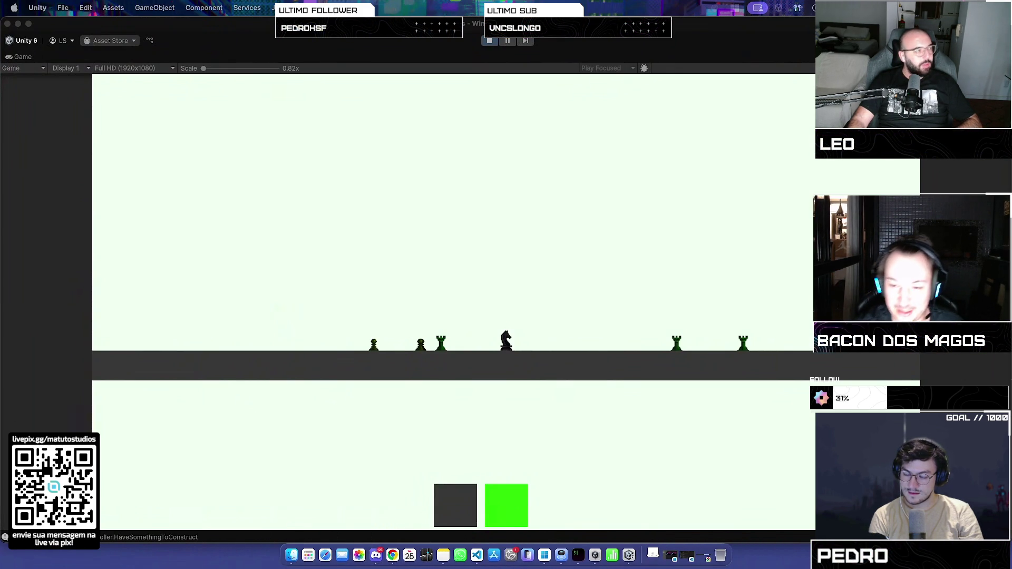
- Minimize Finder, restart play mode, spawn a pawn and a rook, and unmaximize the Game tab
key(super+m)
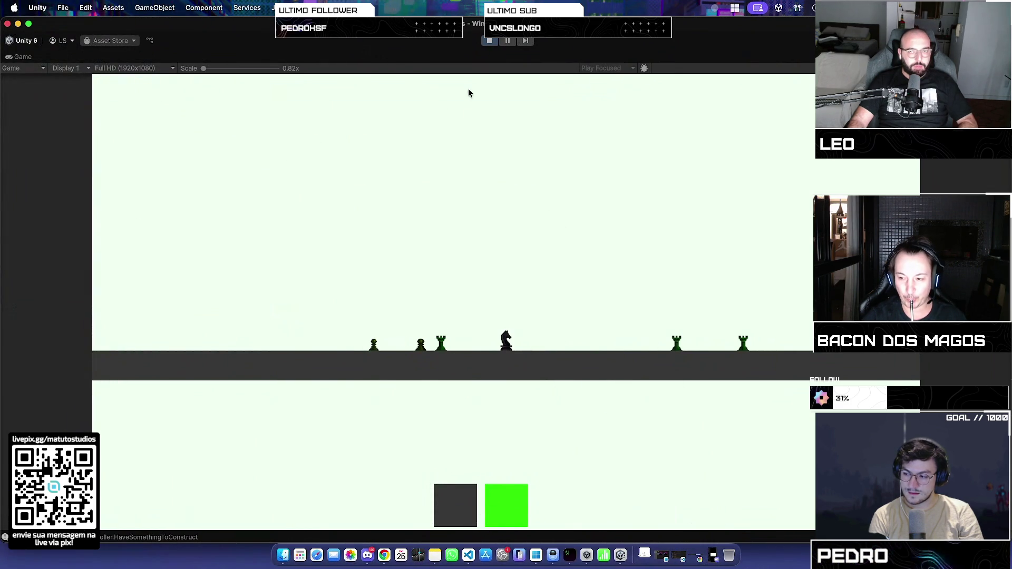
click(489, 41)
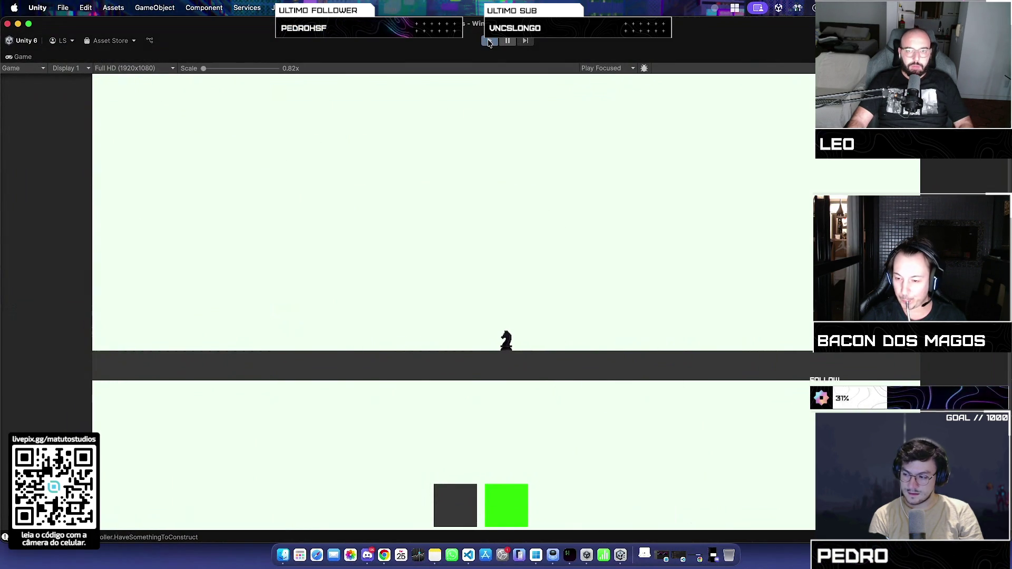
click(489, 41)
click(511, 508)
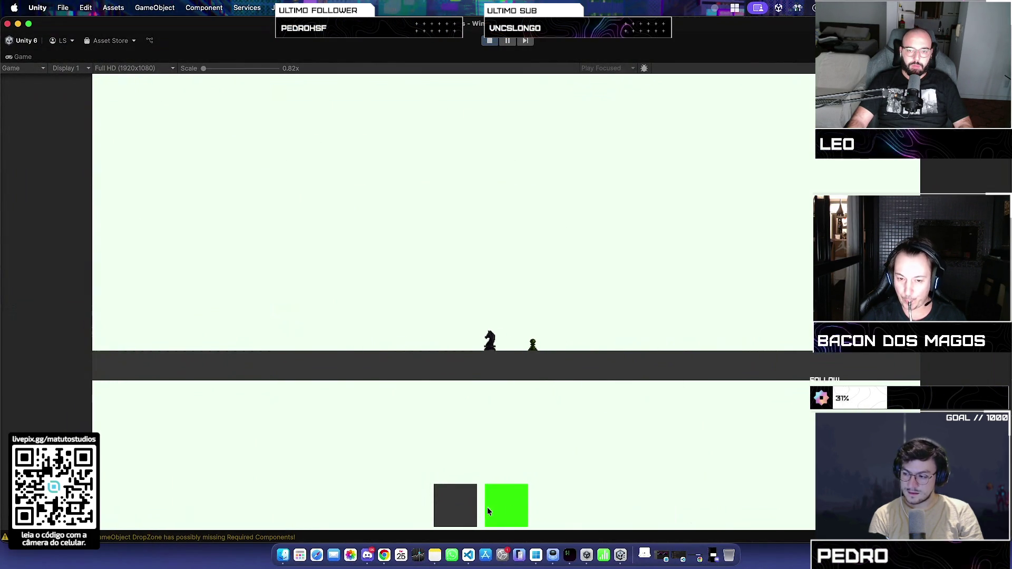
click(470, 511)
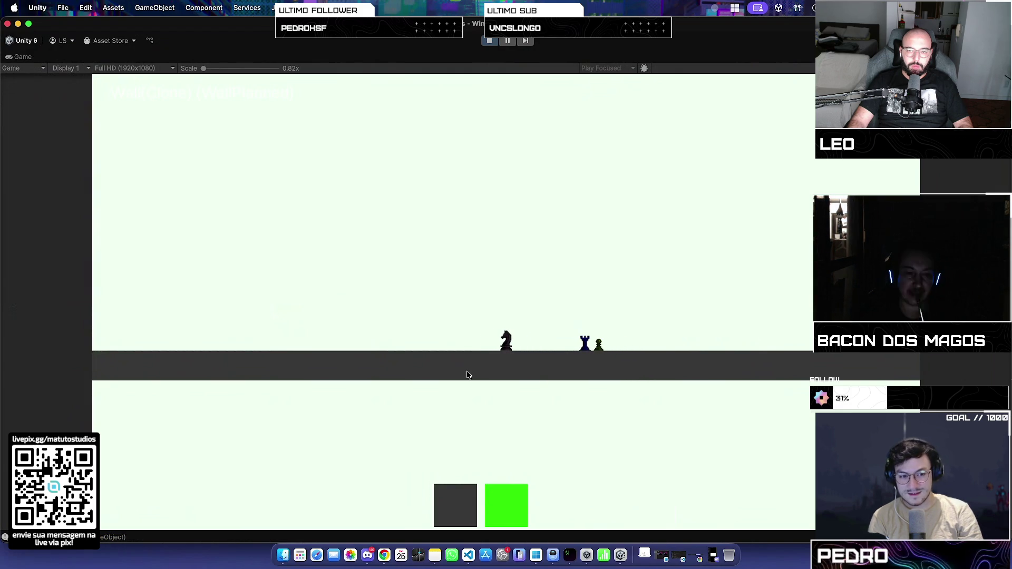
double_click(23, 57)
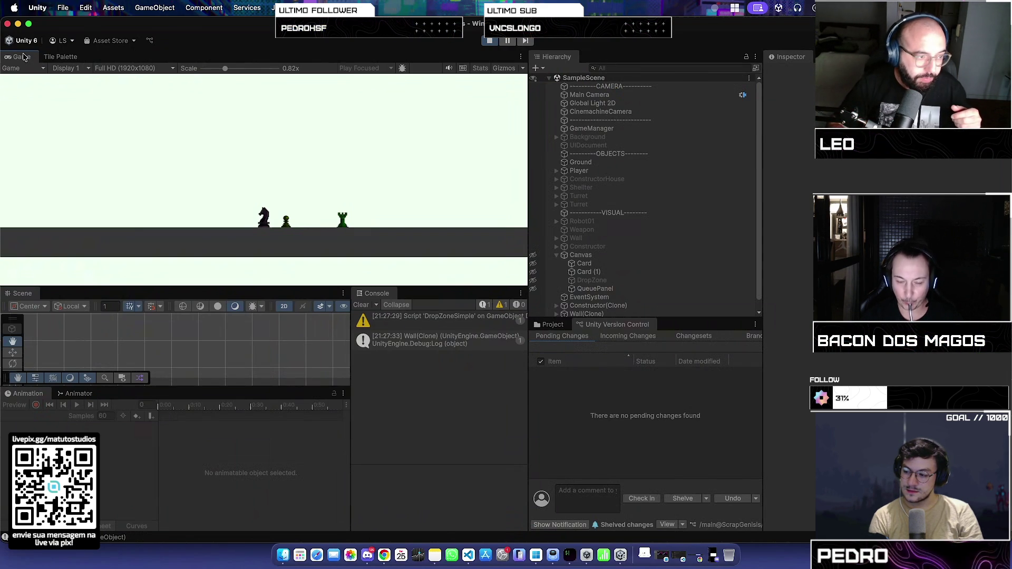
- Raise the volume, visit Discord, then stop and replay Unity's game to restart it fresh
key(XF86AudioRaiseVolume)
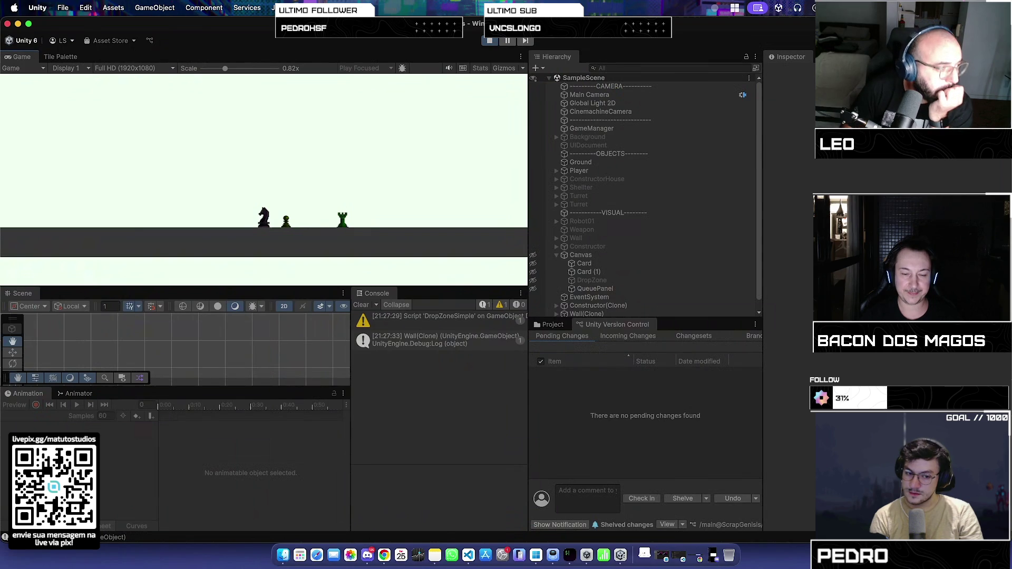
key(super+Tab)
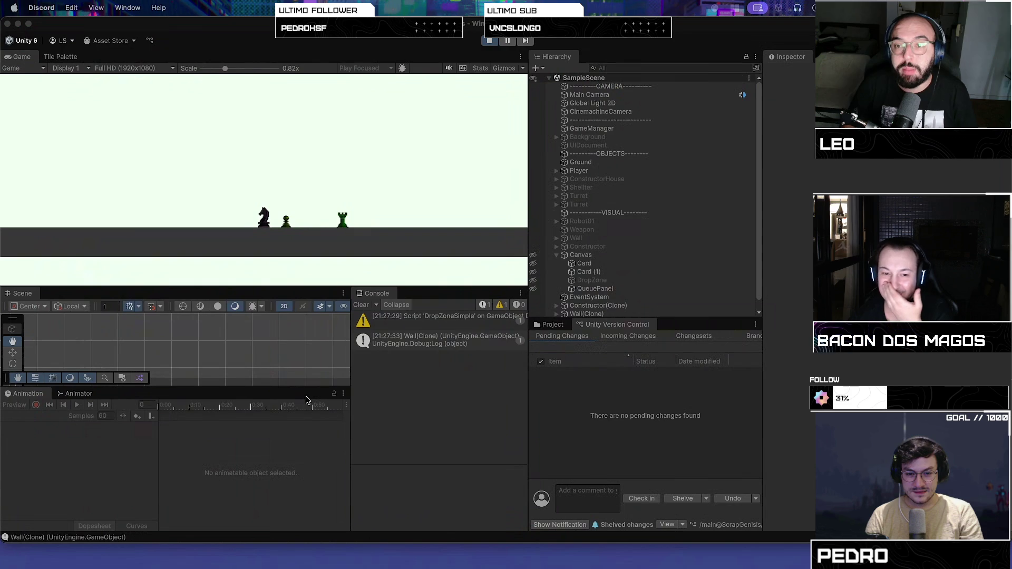
click(489, 41)
click(489, 41)
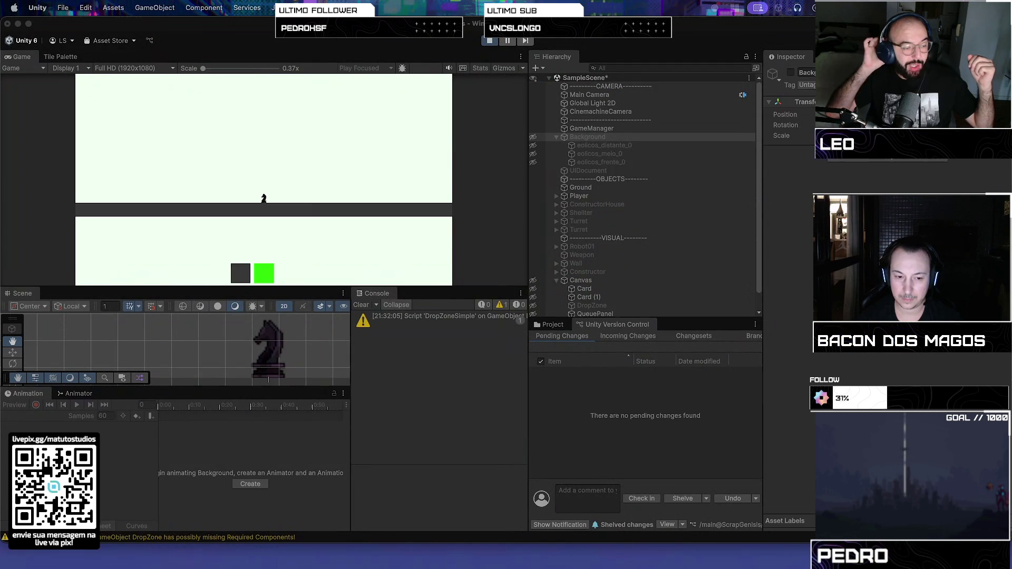